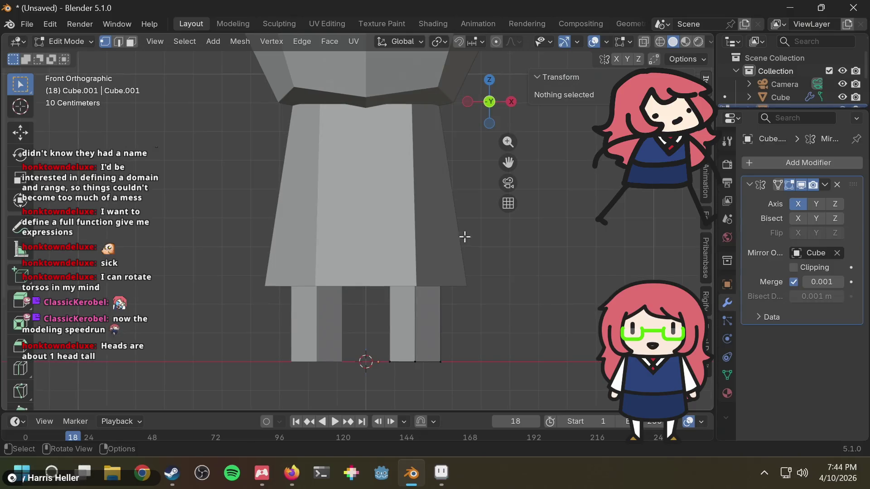
In wireframe, widen the right leg's top vertex ring and narrow its bottom ring
key(shift+z)
drag(368, 251, 463, 314)
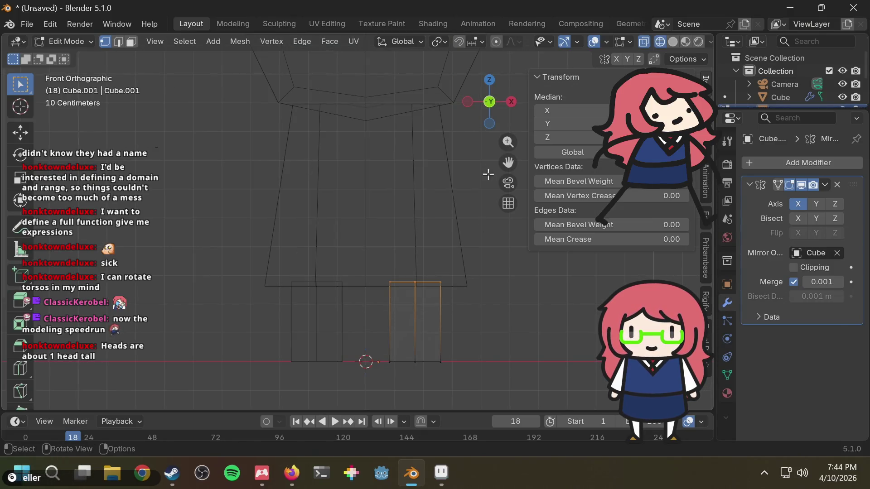
click(489, 80)
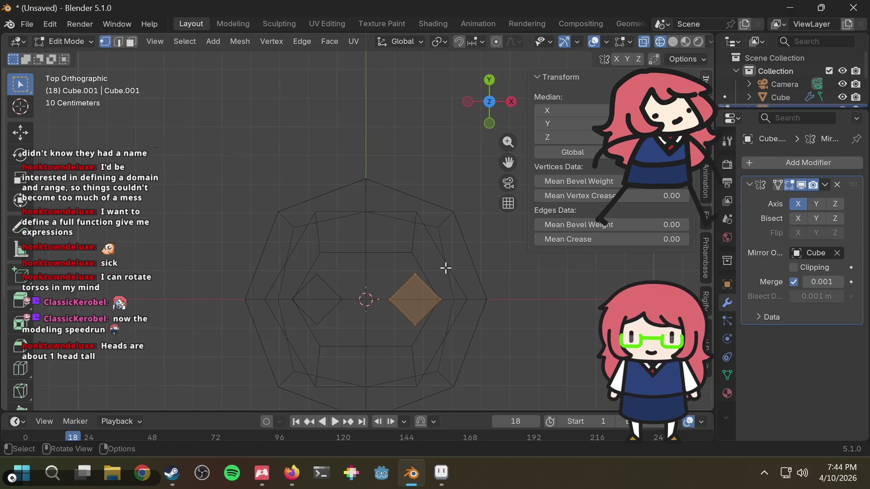
key(s)
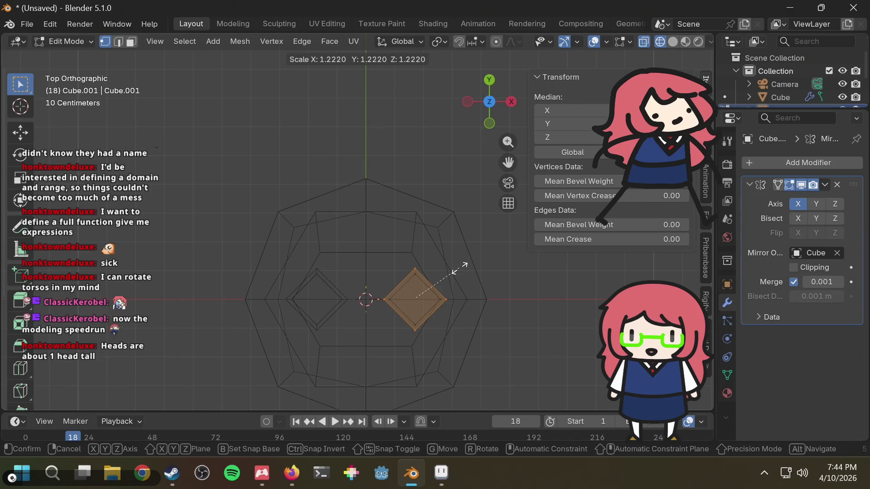
click(459, 269)
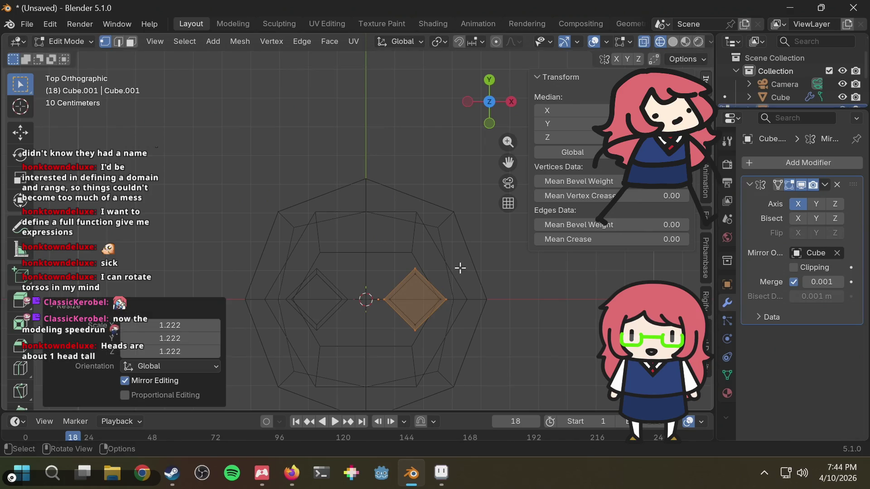
click(490, 123)
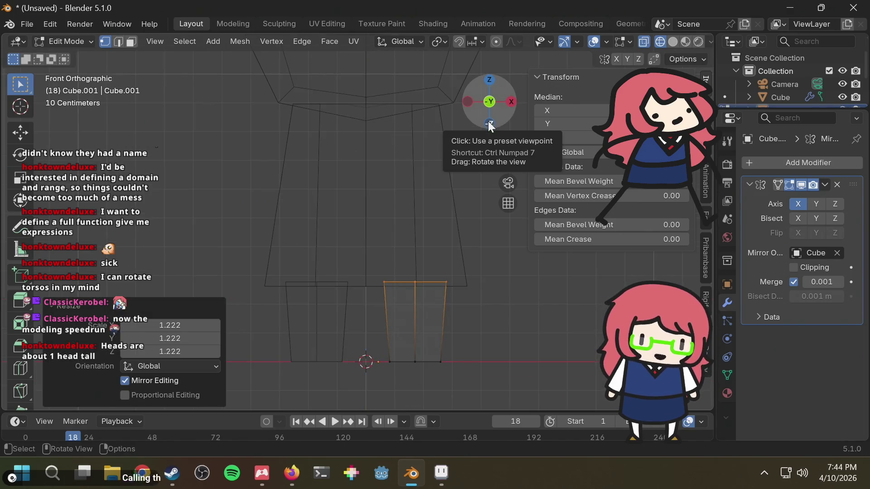
drag(367, 340, 481, 386)
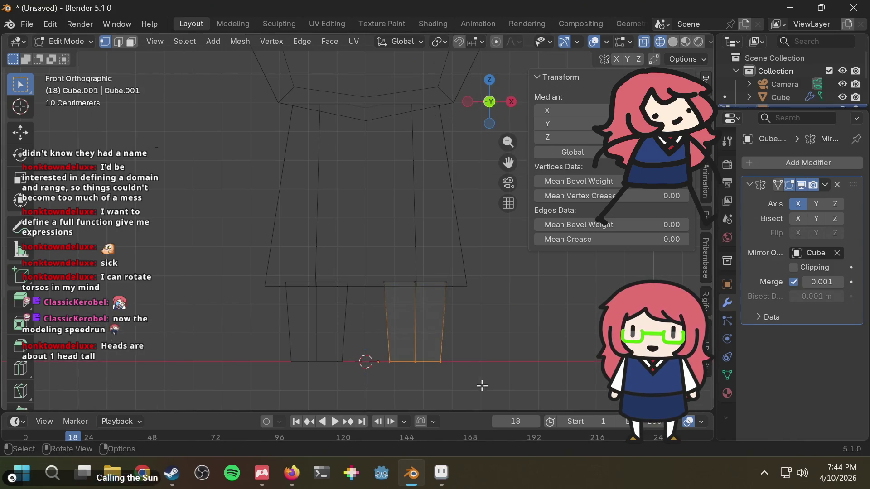
key(g)
click(482, 386)
key(s)
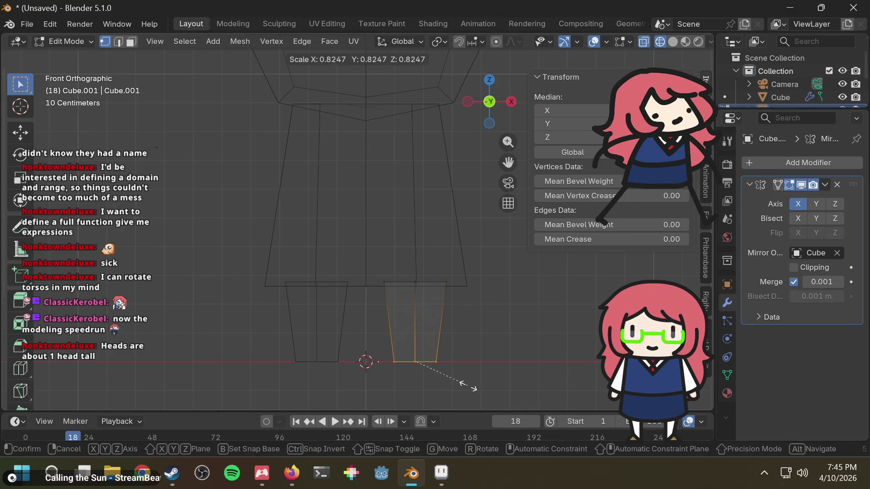
click(466, 386)
Rescale the leg top slightly narrower and shrink the ankle ring further
drag(366, 252, 462, 289)
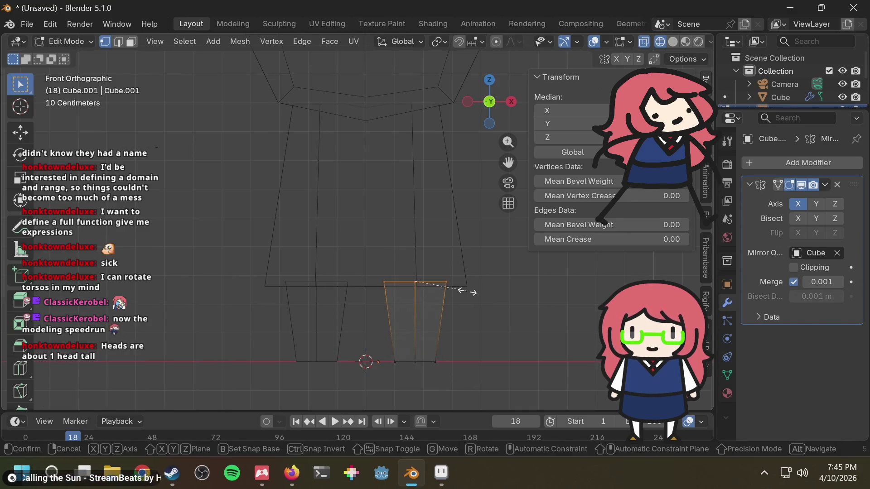
key(s)
click(459, 295)
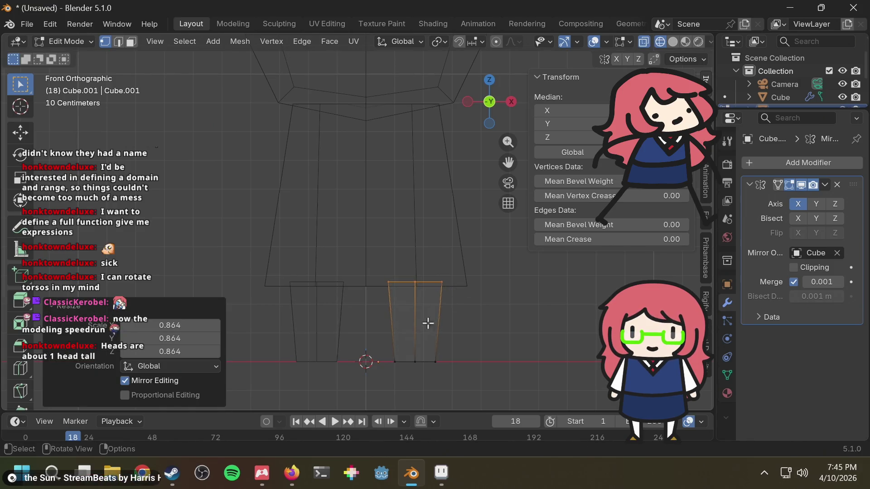
drag(389, 344, 468, 382)
key(s)
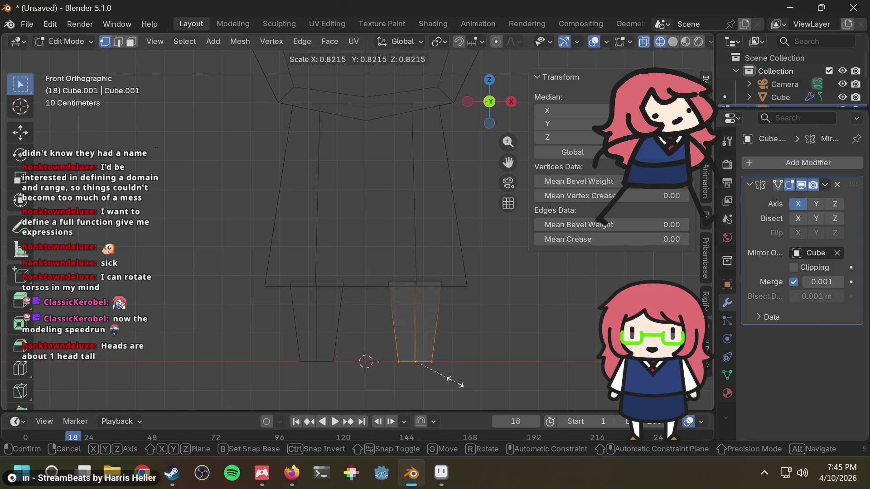
click(450, 382)
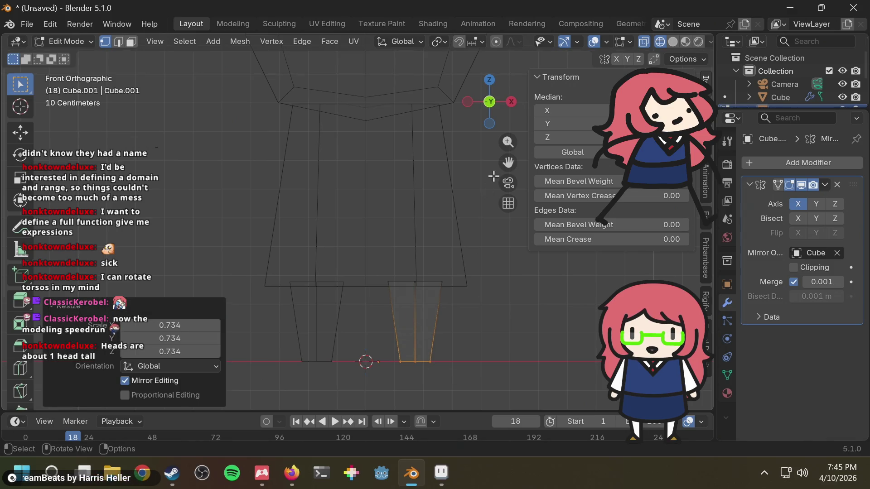
Check the taper in perspective, then enlarge the ankle ring slightly
key(shift+z)
click(491, 284)
mouse_move(491, 286)
middle_down()
mouse_move(355, 295)
mouse_move(435, 285)
middle_up()
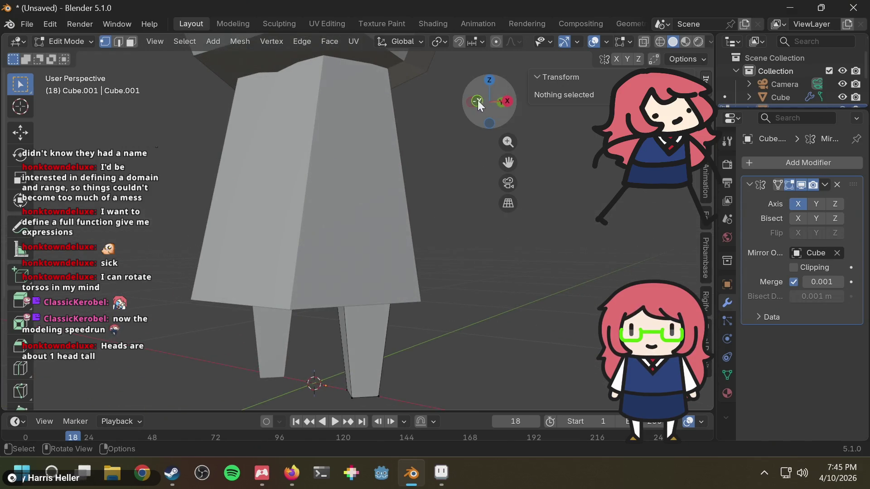
click(478, 101)
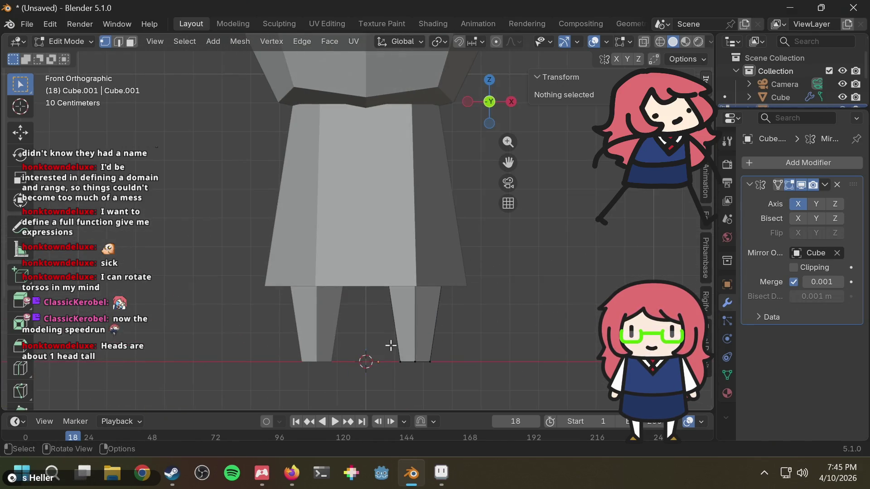
key(shift+z)
drag(386, 340, 437, 364)
key(s)
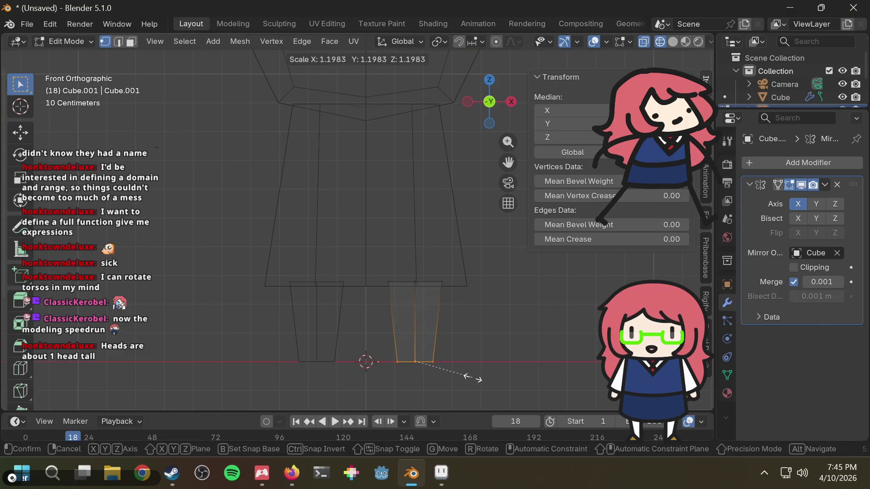
click(470, 378)
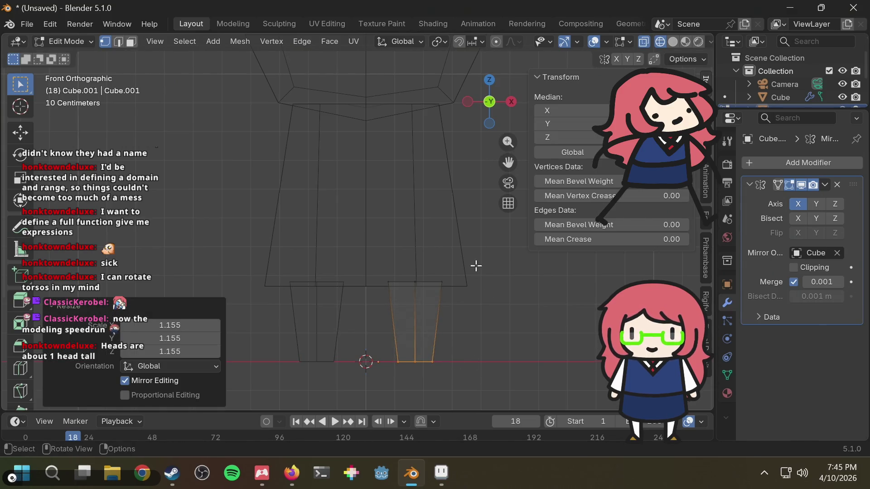
click(466, 204)
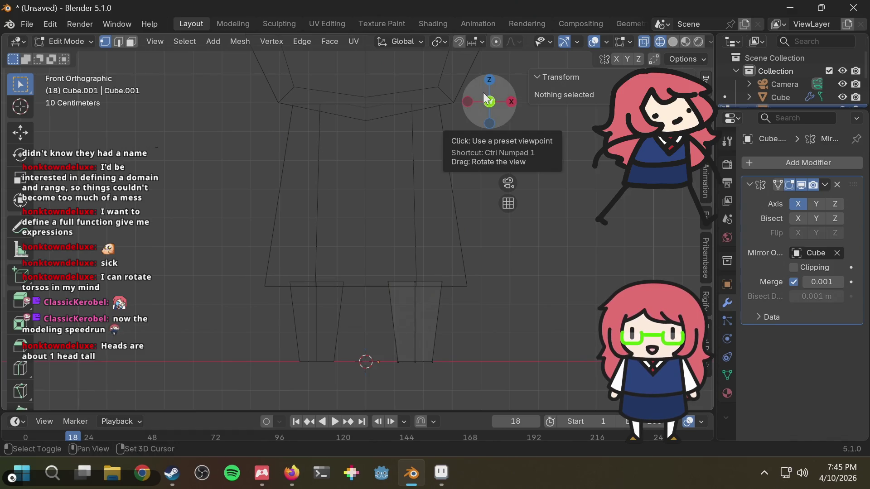
key(space)
key(space)
key(shift+z)
mouse_move(474, 252)
middle_down()
mouse_move(444, 264)
mouse_move(385, 252)
mouse_move(458, 246)
middle_up()
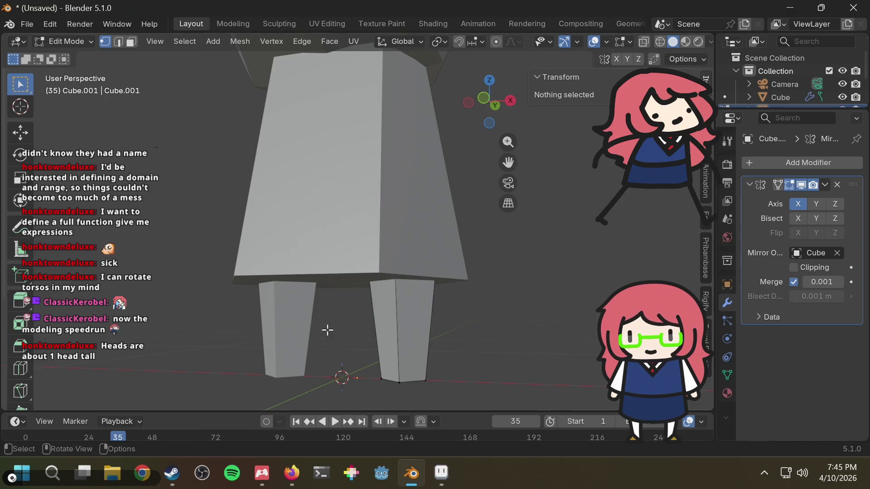
Knife-cut a new edge across the base of the leg
key(k)
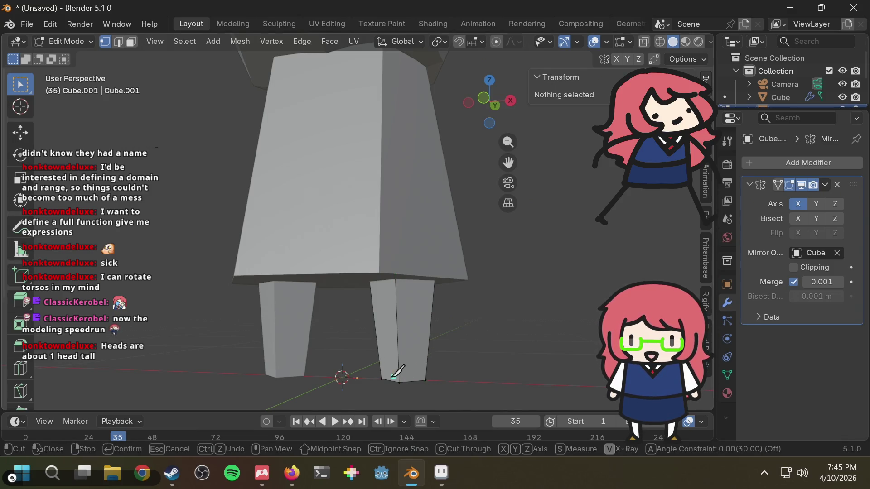
click(381, 379)
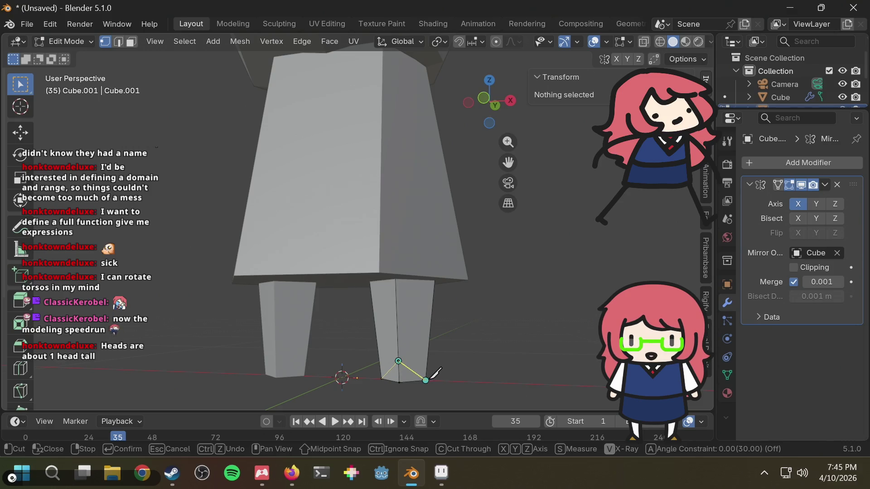
key(Return)
mouse_move(476, 351)
middle_down()
mouse_move(431, 350)
mouse_move(430, 359)
middle_up()
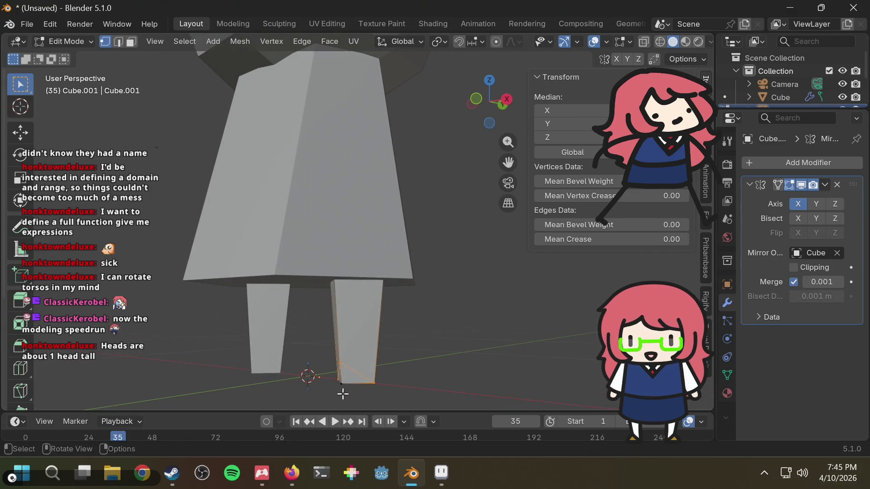
Push the foot's front vertex -0.069 m along Y to form a pointed toe
key(b)
drag(350, 383, 353, 379)
mouse_move(415, 355)
middle_down()
mouse_move(463, 334)
mouse_move(468, 326)
mouse_move(450, 329)
mouse_move(468, 295)
middle_up()
click(337, 298)
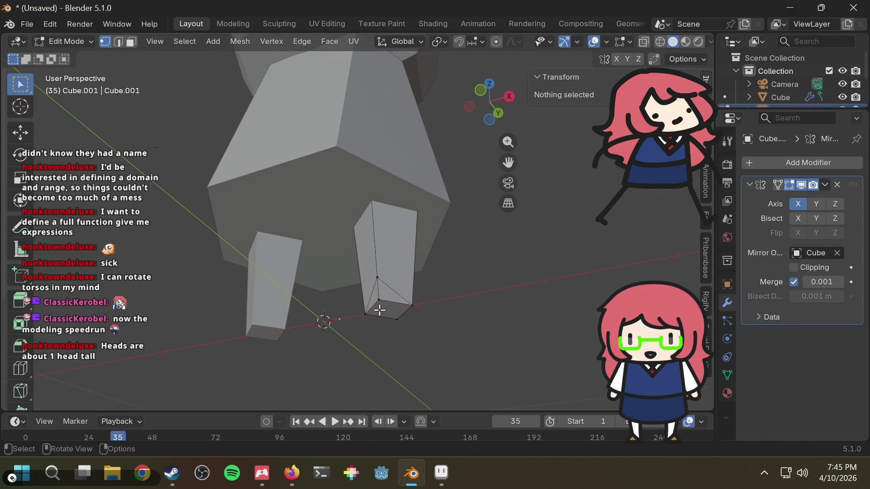
key(b)
drag(377, 293, 415, 308)
middle_drag(486, 291, 474, 319)
key(g)
key(y)
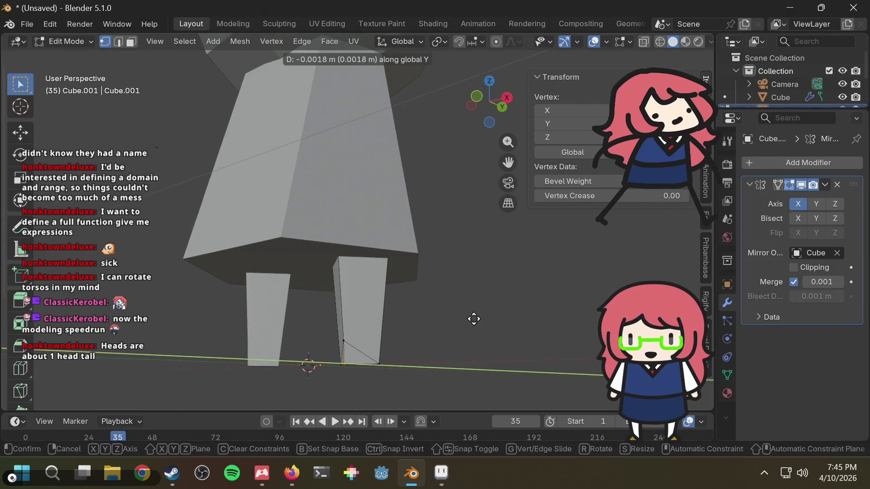
click(456, 321)
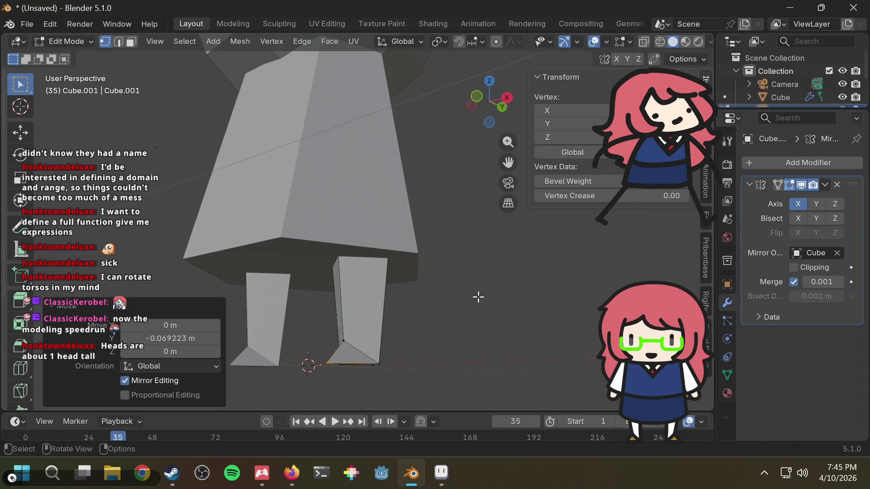
click(477, 98)
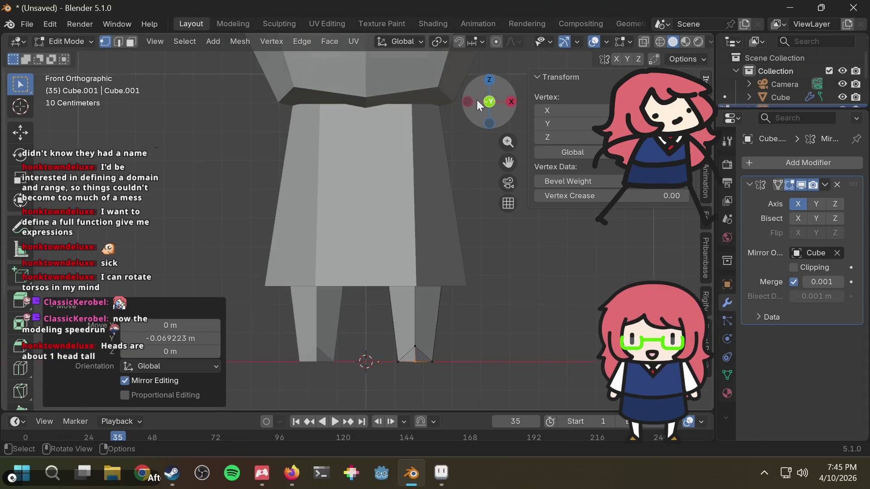
Slide a vertex near the foot along its edge
mouse_move(452, 185)
middle_down()
mouse_move(398, 236)
mouse_move(501, 229)
mouse_move(431, 229)
mouse_move(474, 233)
middle_up()
drag(476, 341, 486, 353)
middle_drag(519, 328, 539, 320)
key(g)
key(g)
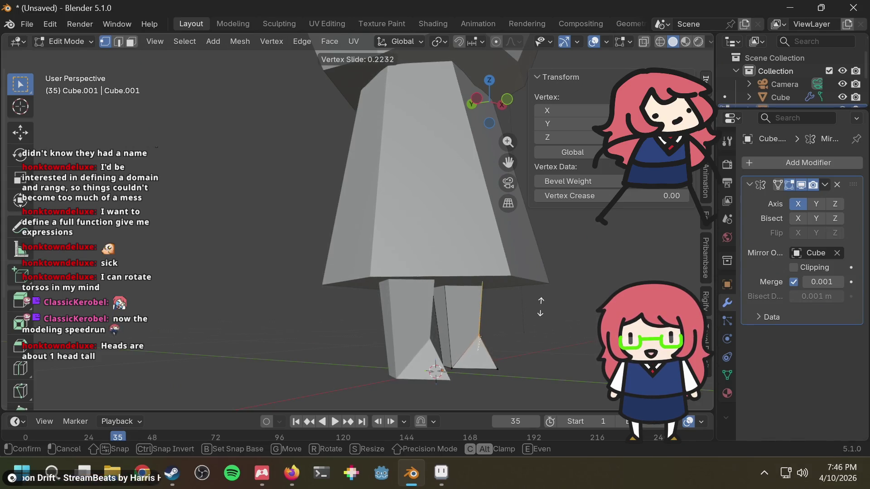
key(Escape)
key(g)
key(g)
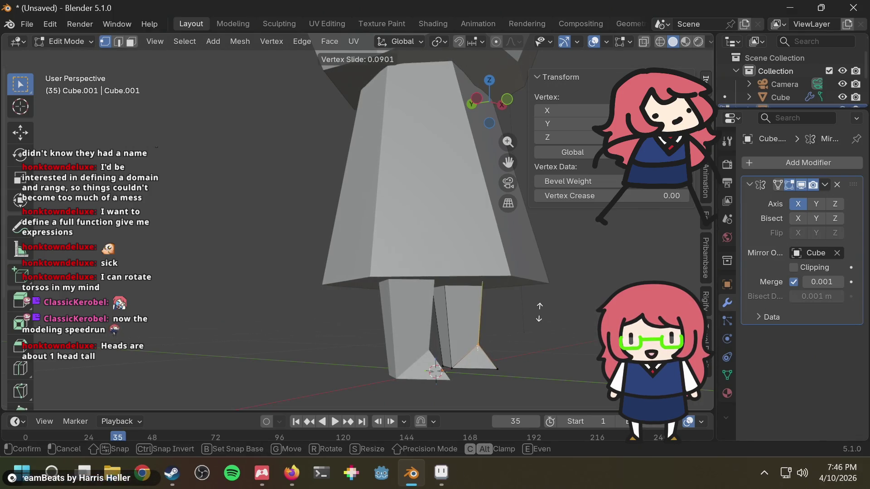
click(539, 313)
Move another foot vertex -0.007578 m along Y to sharpen the foot, then leave Edit Mode
mouse_move(509, 352)
middle_down()
mouse_move(313, 341)
mouse_move(389, 291)
middle_up()
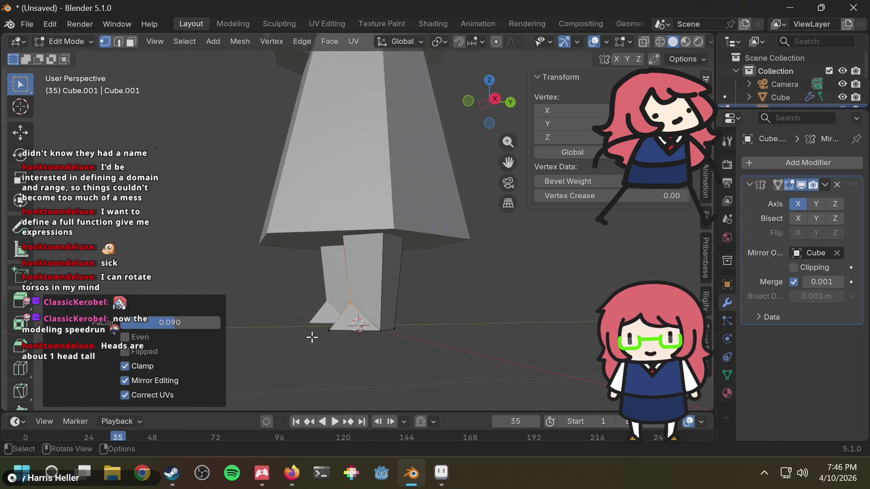
click(343, 325)
key(shift+v)
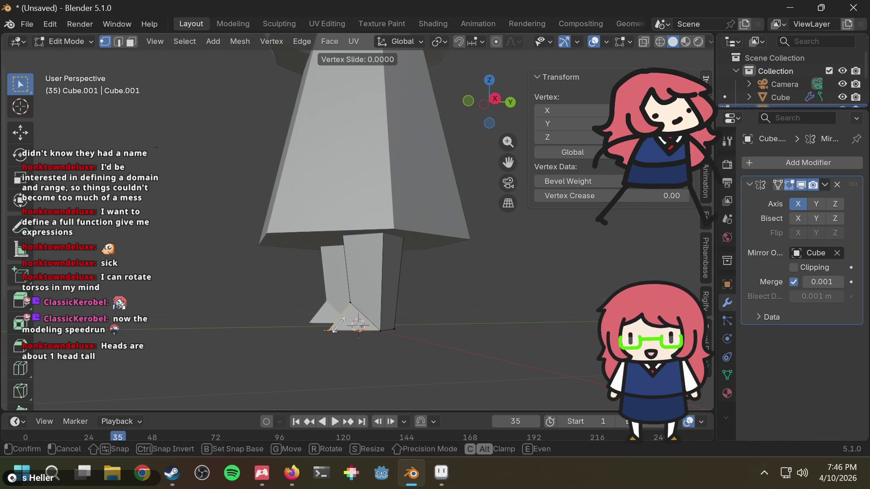
key(g)
key(y)
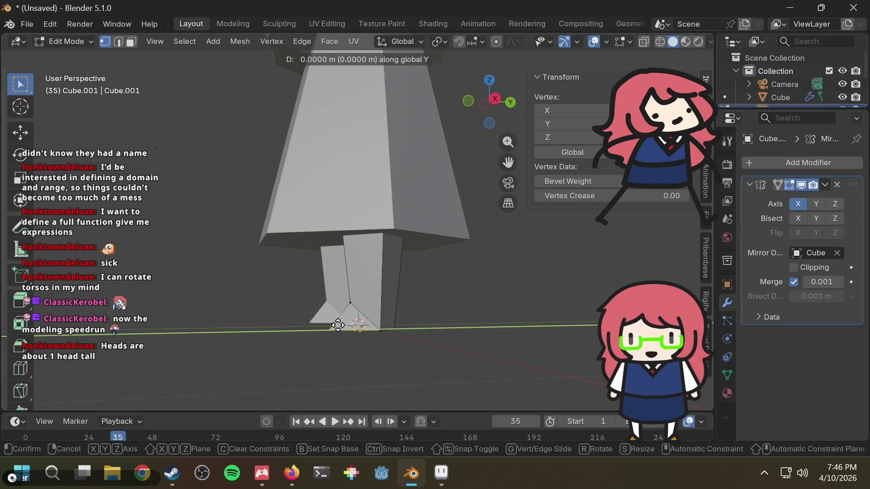
click(336, 325)
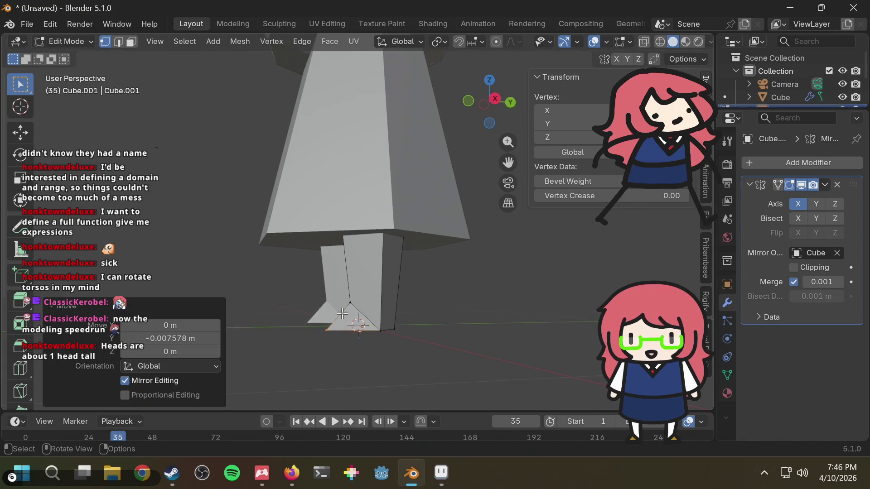
click(489, 100)
click(400, 273)
mouse_move(400, 274)
middle_down()
mouse_move(702, 271)
mouse_move(467, 301)
middle_up()
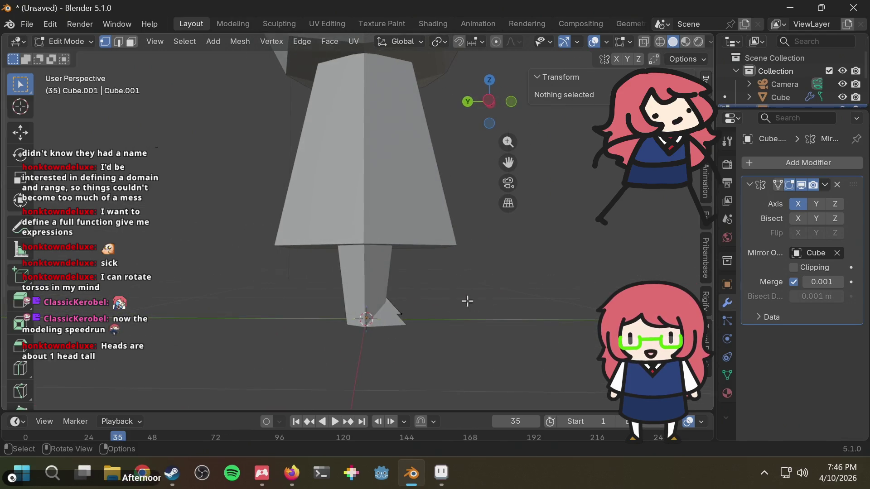
middle_drag(411, 303, 436, 297)
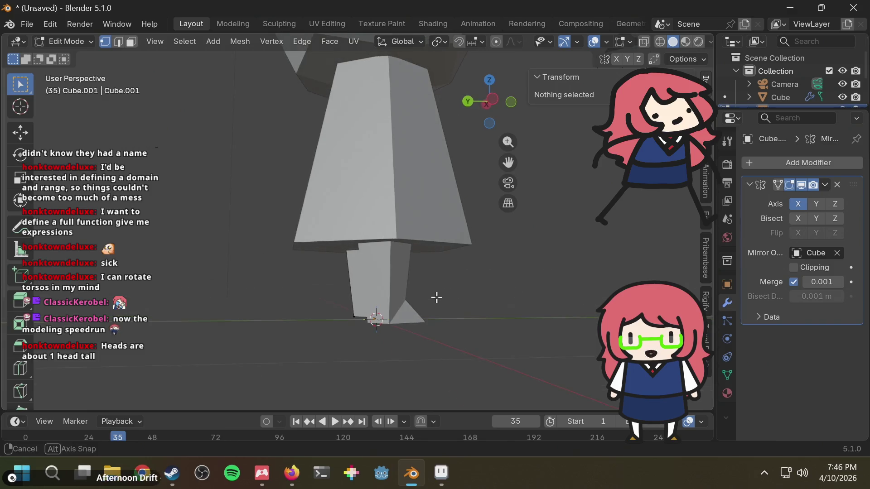
key(Tab)
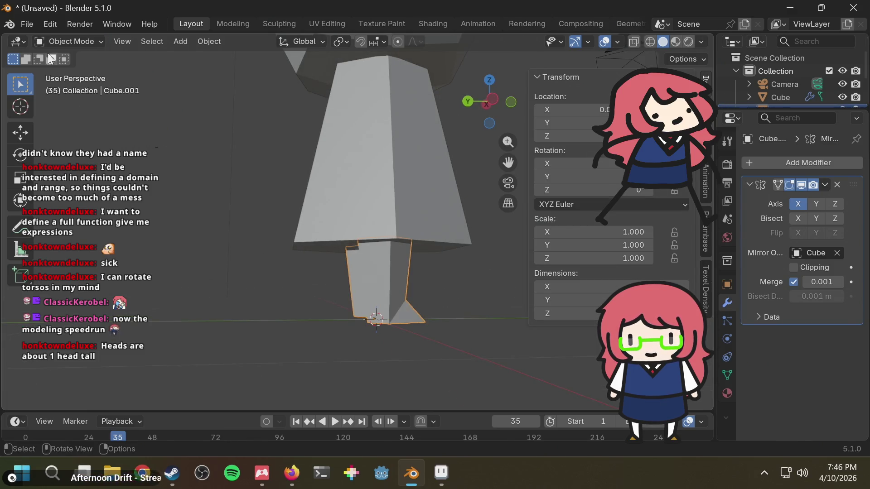
Back in Edit Mode, delete the stray vertex near the origin
click(98, 42)
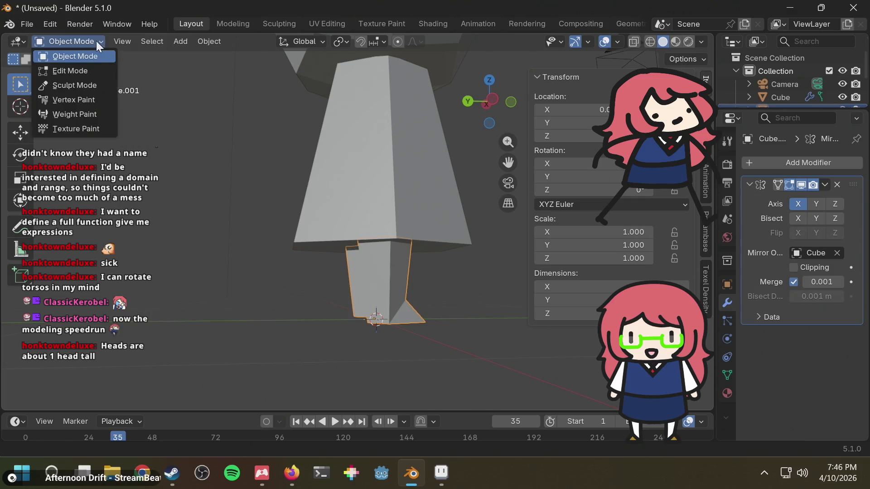
click(81, 70)
mouse_move(389, 339)
shift+middle_down()
mouse_move(414, 334)
mouse_move(439, 248)
shift+middle_up()
click(347, 297)
mouse_move(344, 300)
middle_down()
mouse_move(476, 315)
mouse_move(282, 322)
mouse_move(305, 334)
mouse_move(291, 284)
middle_up()
click(242, 311)
click(303, 289)
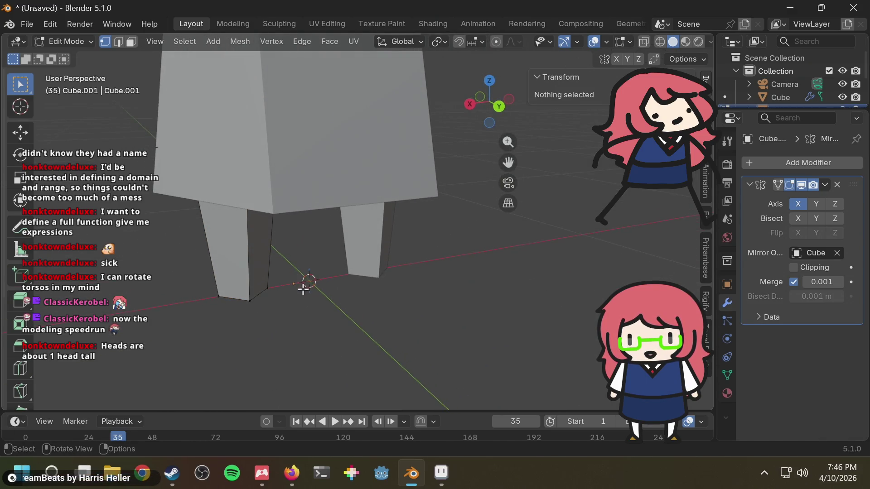
scroll(299, 290, up, 4)
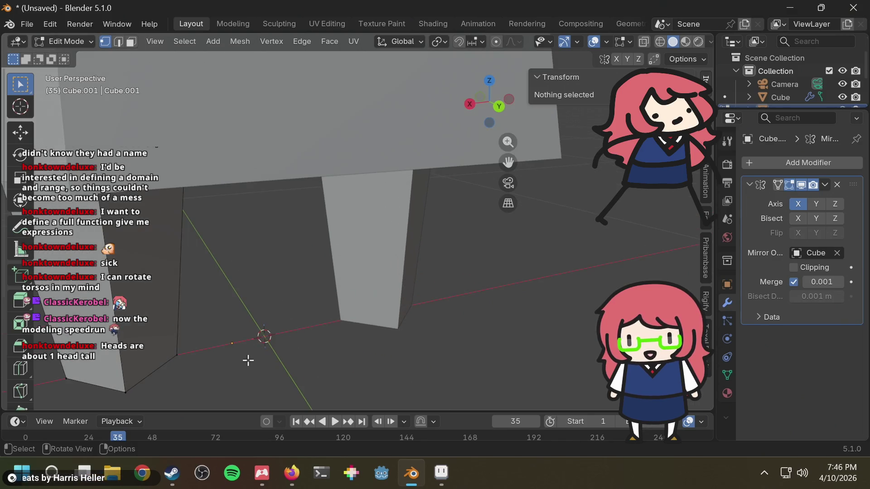
key(x)
click(258, 290)
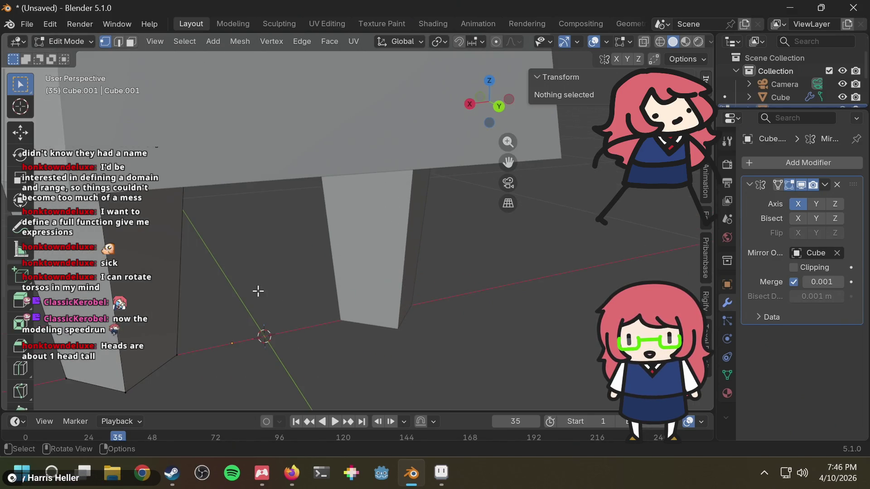
click(233, 343)
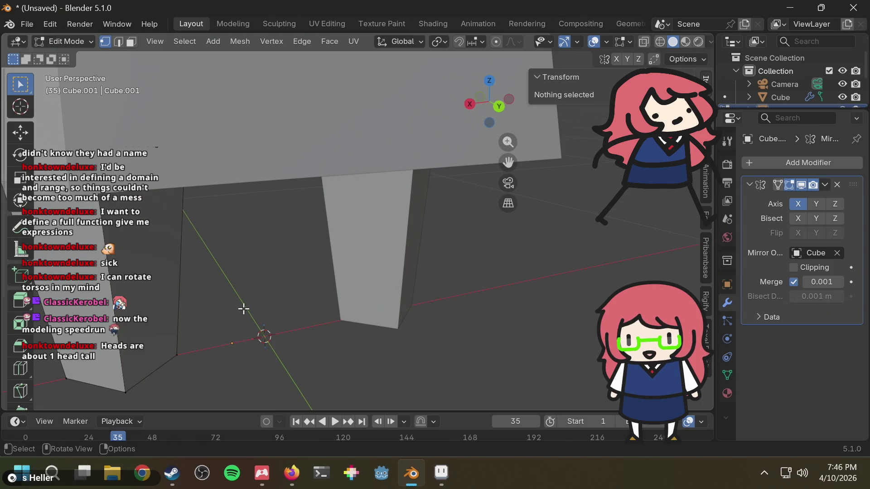
key(x)
click(241, 295)
Box-select leftover geometry near the origin and inspect the legs and torso
scroll(238, 344, up, 3)
shift+middle_drag(245, 335, 219, 358)
drag(235, 323, 255, 387)
scroll(253, 360, up, 1)
mouse_move(255, 356)
shift+middle_down()
mouse_move(333, 316)
mouse_move(304, 348)
mouse_move(407, 251)
mouse_move(287, 321)
mouse_move(359, 232)
mouse_move(231, 347)
shift+middle_up()
drag(217, 331, 267, 381)
drag(195, 323, 260, 389)
scroll(278, 328, down, 4)
mouse_move(279, 328)
middle_down()
mouse_move(423, 299)
mouse_move(553, 295)
mouse_move(535, 284)
middle_up()
mouse_move(423, 253)
middle_down()
mouse_move(412, 245)
mouse_move(414, 256)
middle_up()
scroll(388, 256, down, 2)
scroll(388, 257, up, 4)
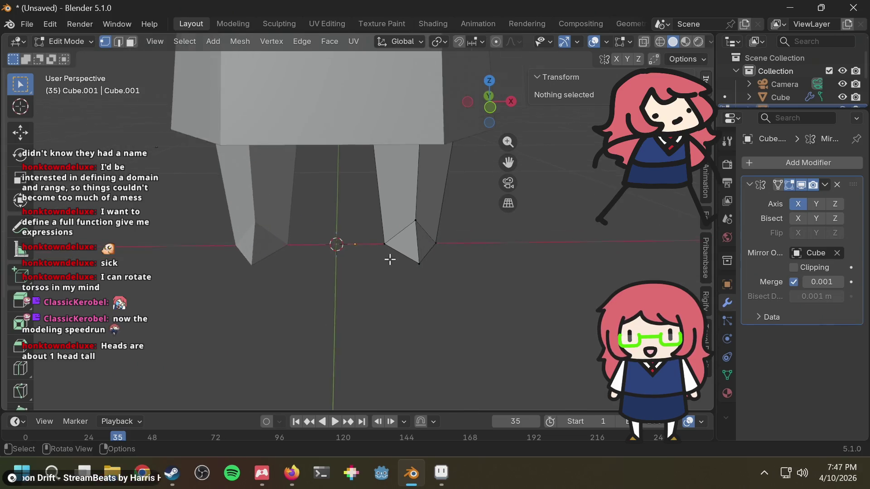
middle_drag(382, 301, 389, 249)
mouse_move(455, 239)
middle_down()
mouse_move(445, 295)
mouse_move(462, 298)
middle_up()
In Object Mode, select only the legs mesh
key(Tab)
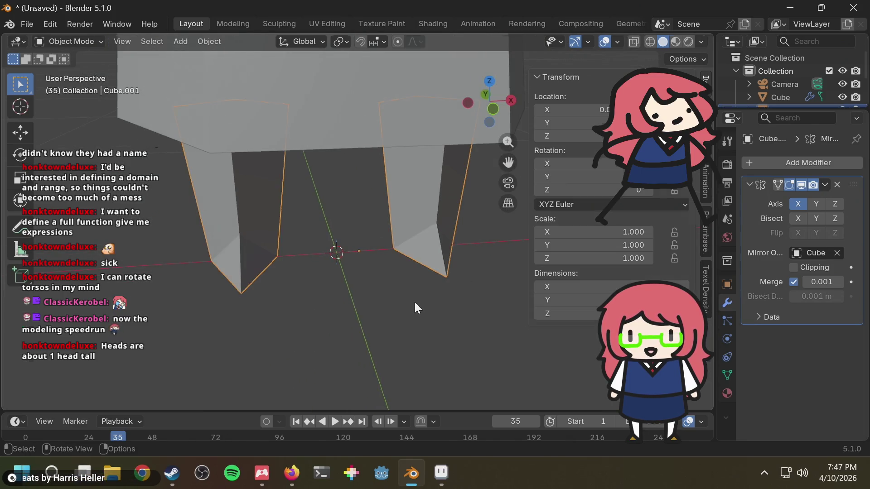
click(394, 296)
key(a)
click(427, 226)
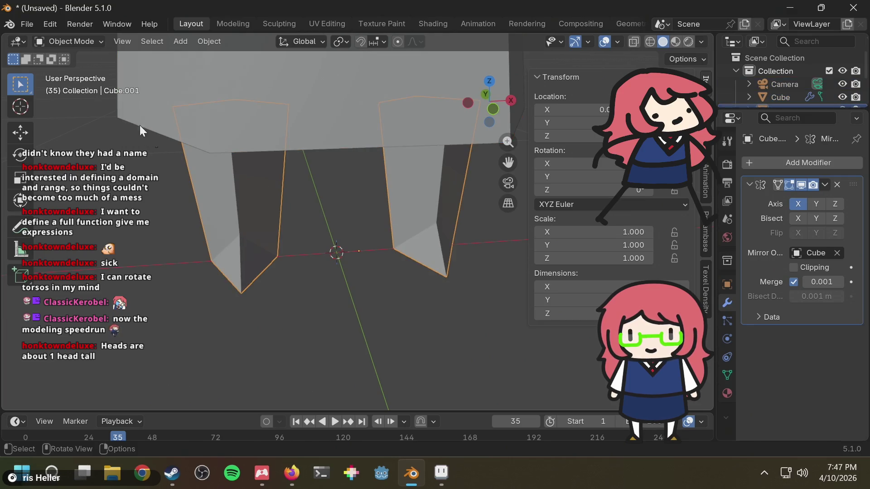
click(82, 39)
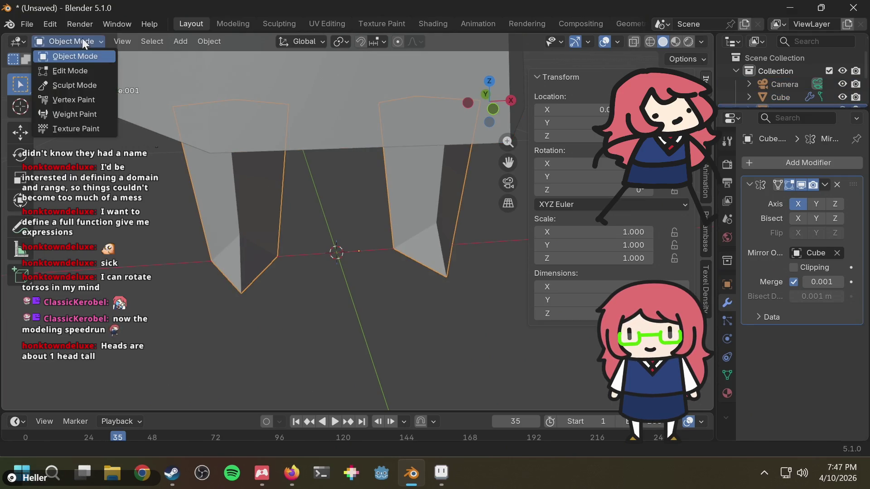
Select all the legs' geometry in Edit Mode and snap the 3D cursor to it
click(82, 72)
key(a)
key(g)
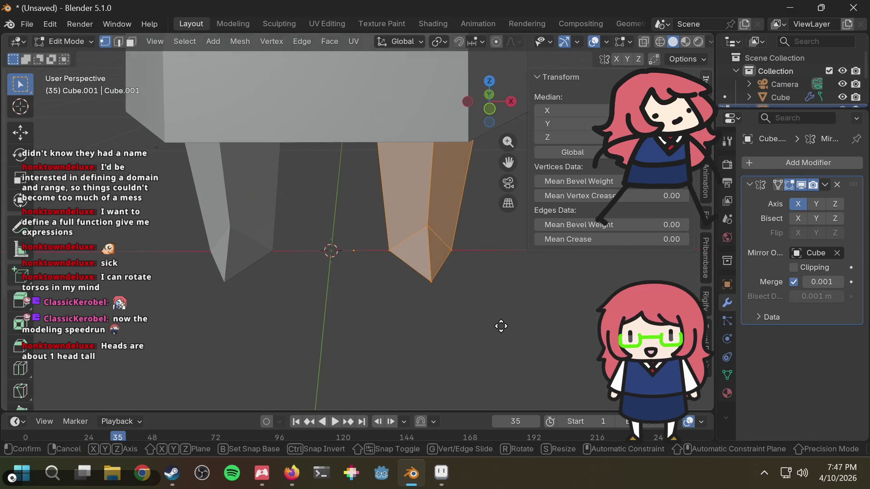
key(Escape)
middle_drag(443, 277, 423, 194)
right_click(411, 216)
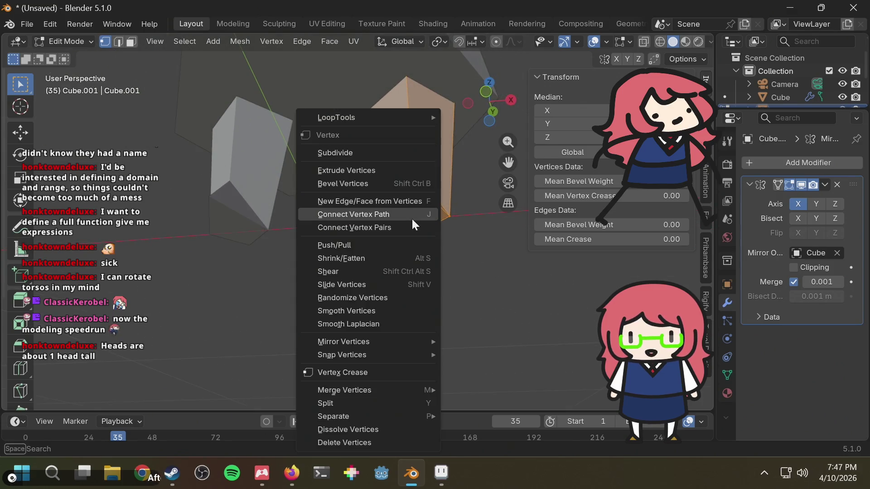
key(Escape)
key(super)
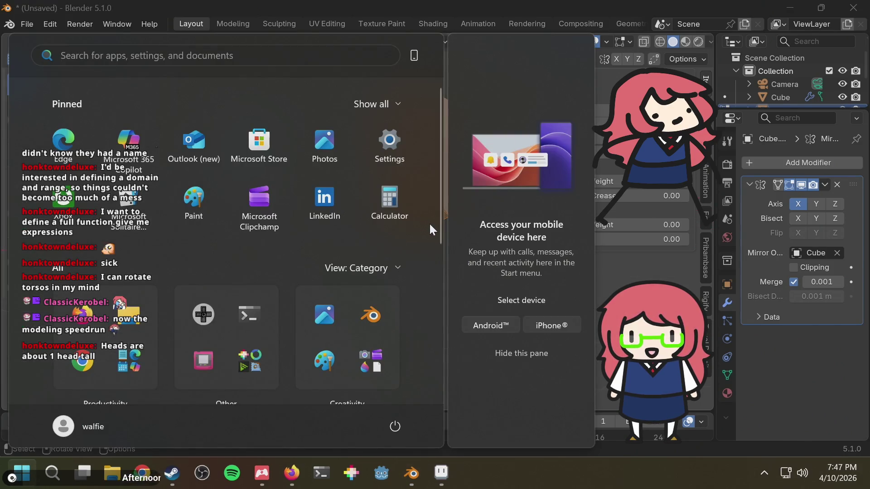
key(super)
right_click(424, 213)
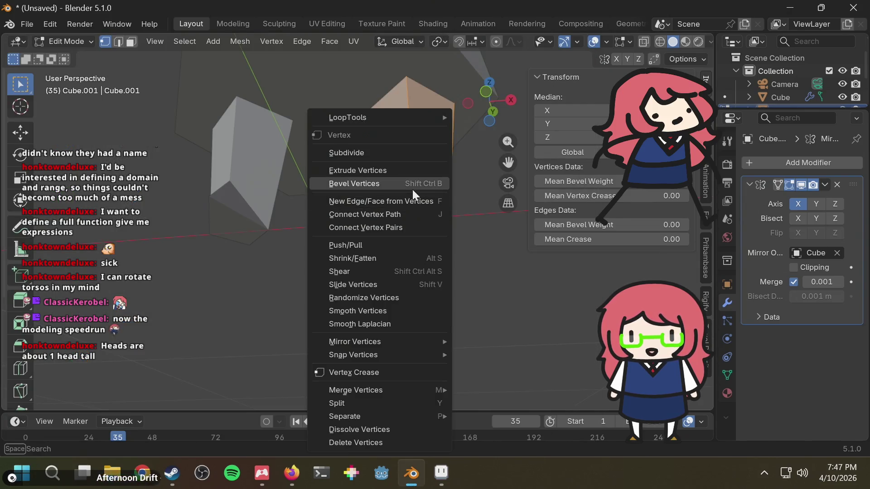
key(Escape)
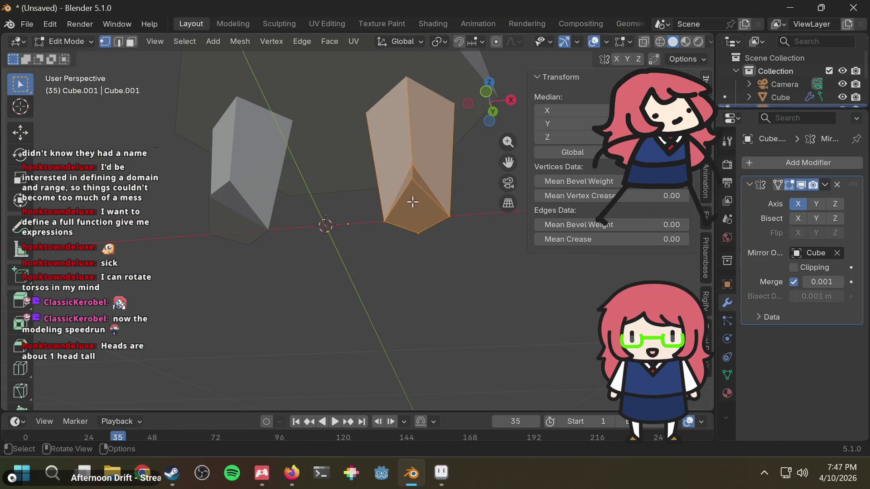
key(s)
key(Escape)
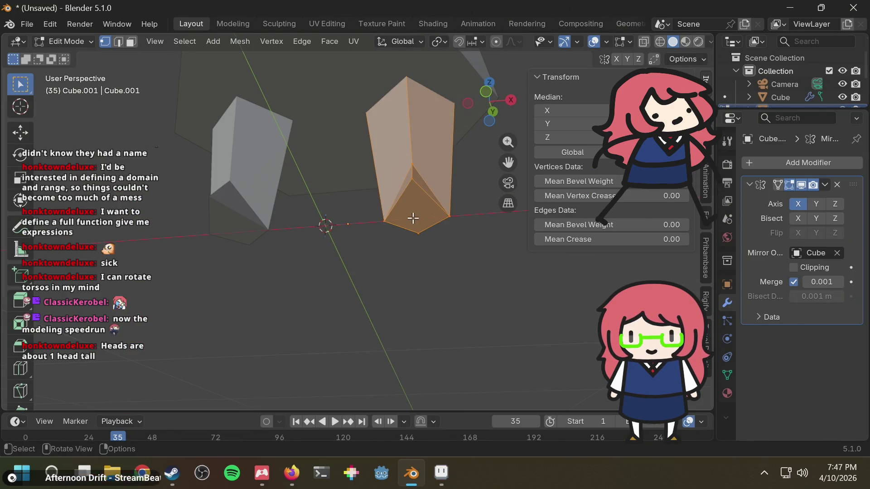
key(shift+s)
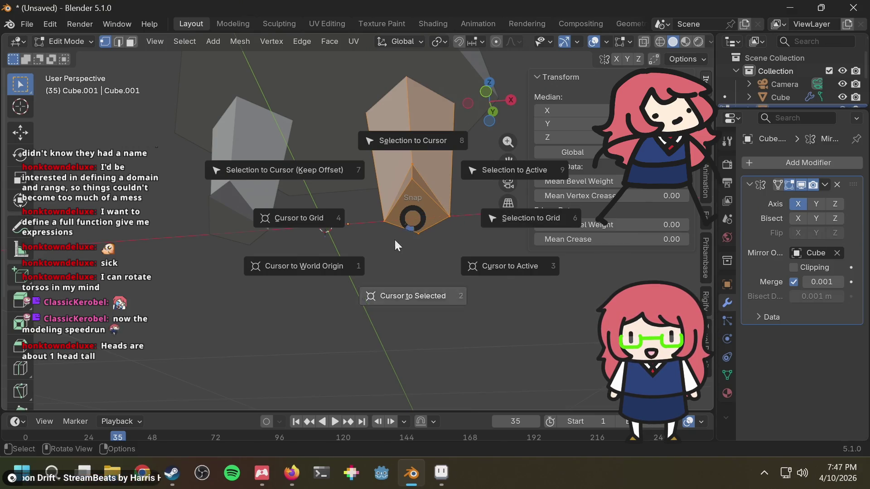
click(426, 292)
In face select, snap the 3D cursor to the centre of the leg's bottom face
mouse_move(414, 104)
middle_down()
mouse_move(452, 142)
mouse_move(440, 154)
mouse_move(450, 145)
middle_up()
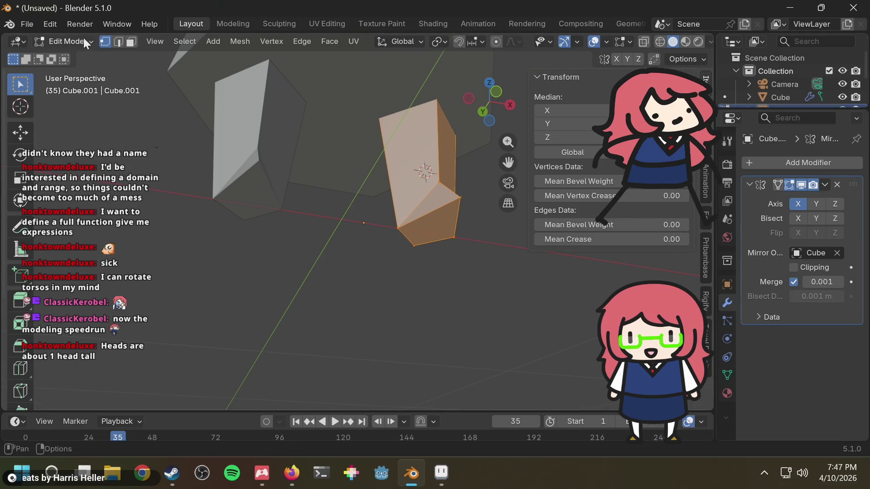
click(132, 43)
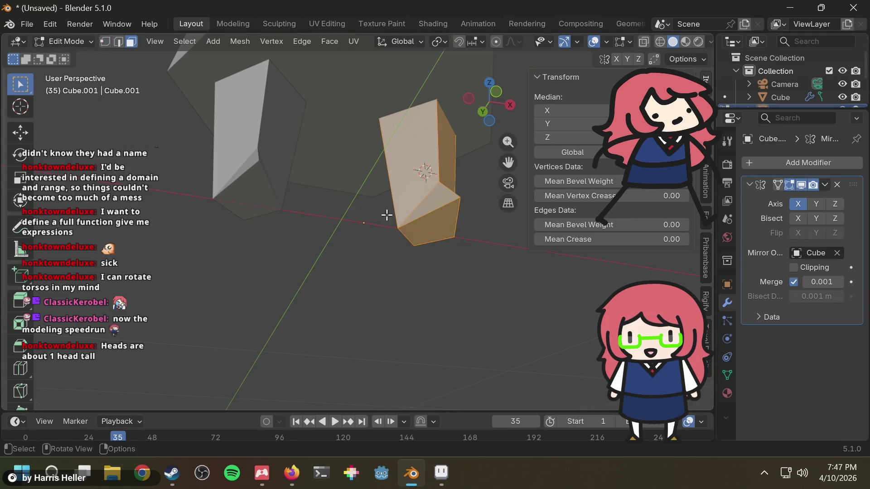
click(473, 244)
click(430, 232)
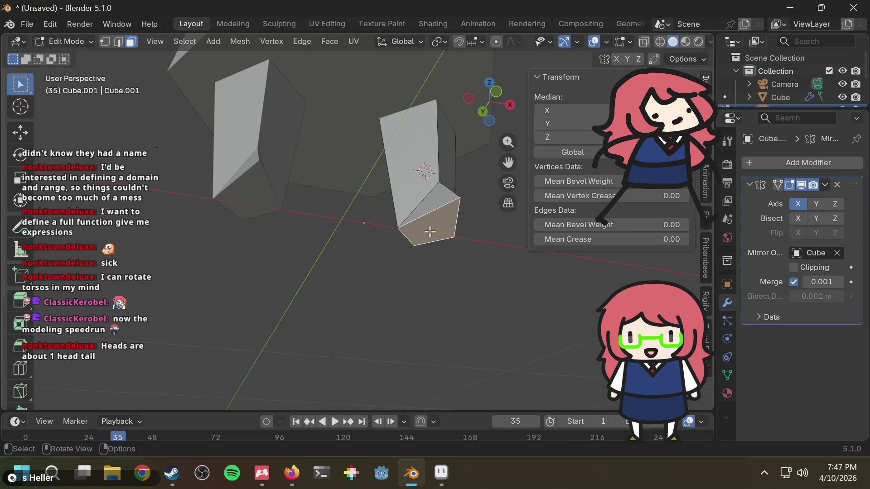
key(shift+s)
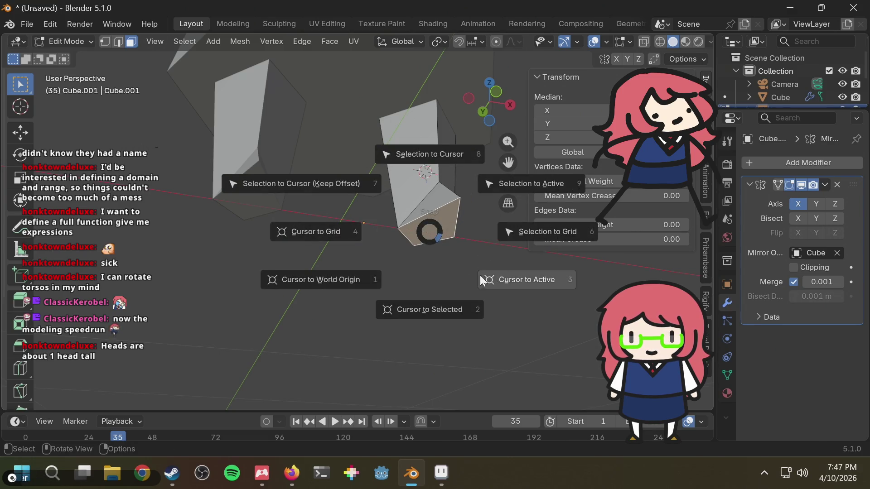
click(413, 308)
mouse_move(477, 273)
middle_down()
mouse_move(435, 304)
mouse_move(375, 377)
middle_up()
key(F3)
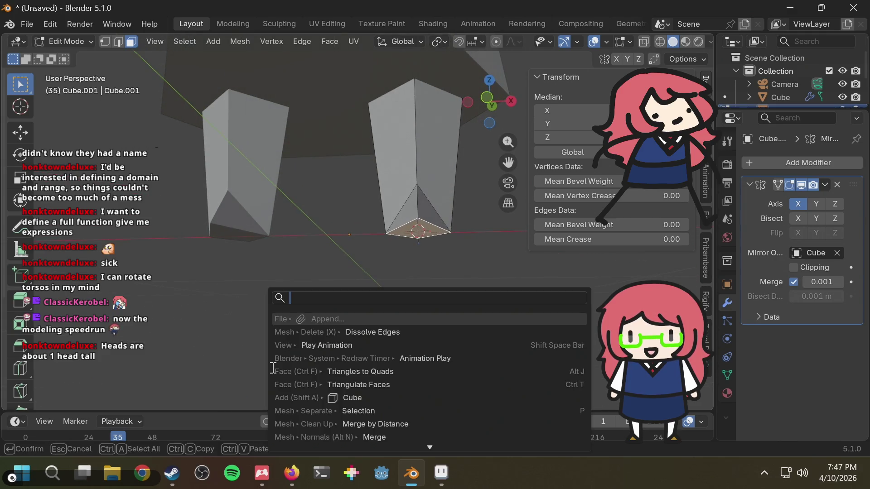
key(Escape)
key(shift+s)
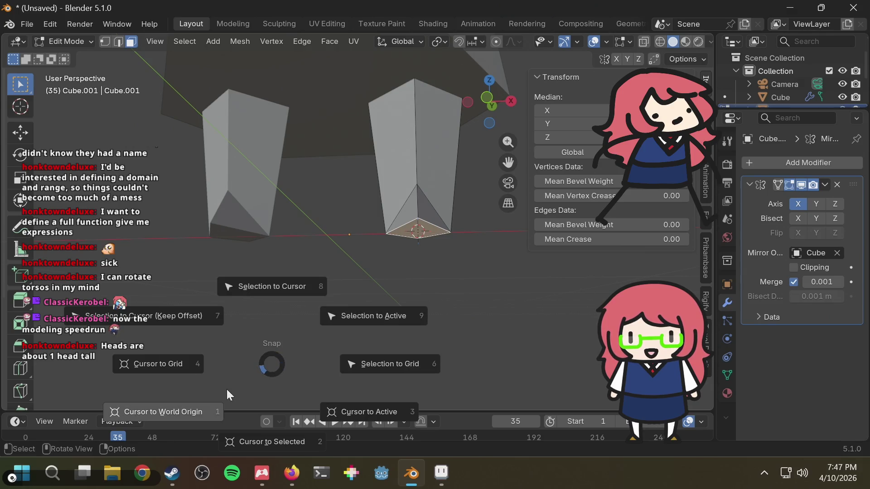
key(Escape)
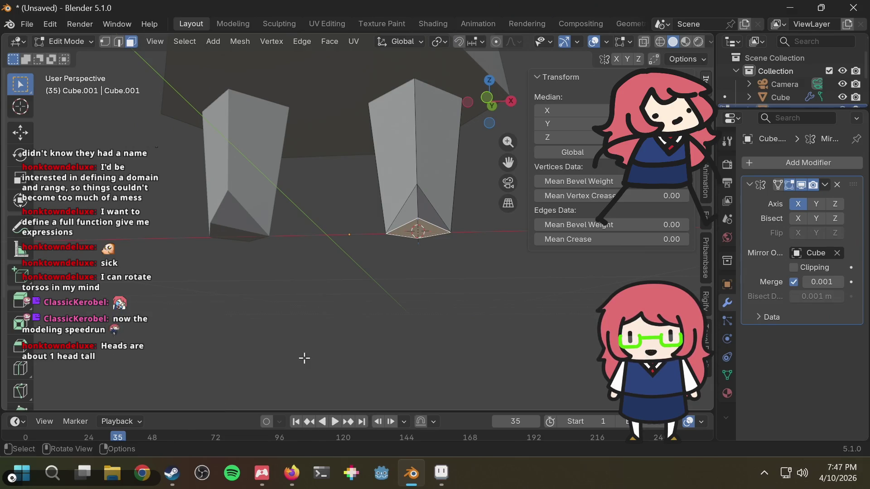
key(F3)
text(origin)
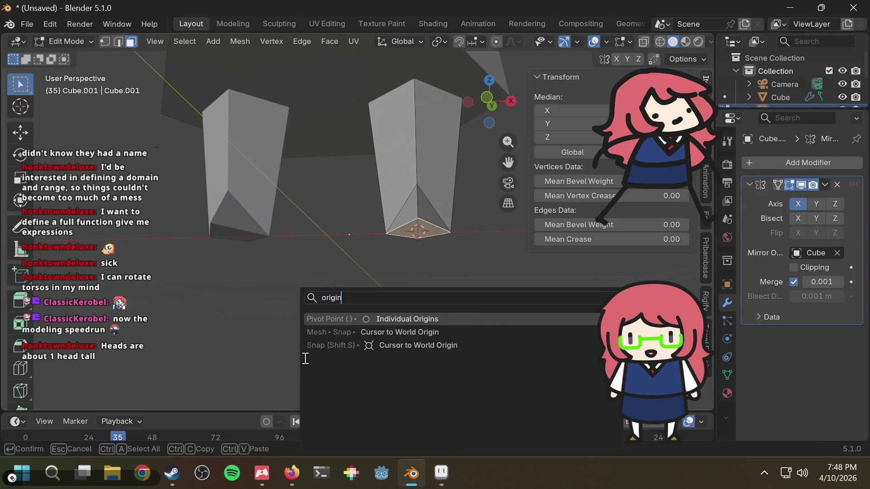
key(Down)
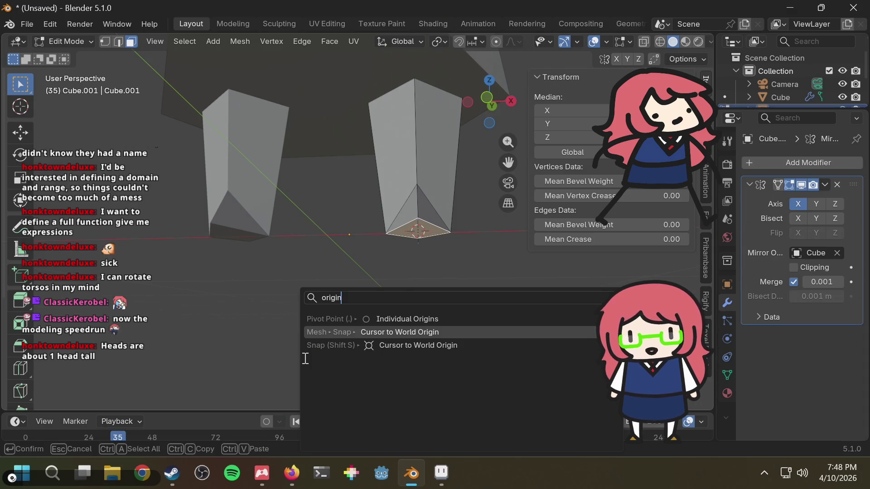
key(Escape)
key(alt+Tab)
Search DuckDuckGo in a new Firefox tab for 'blender set origin to cursor'
key(ctrl+t)
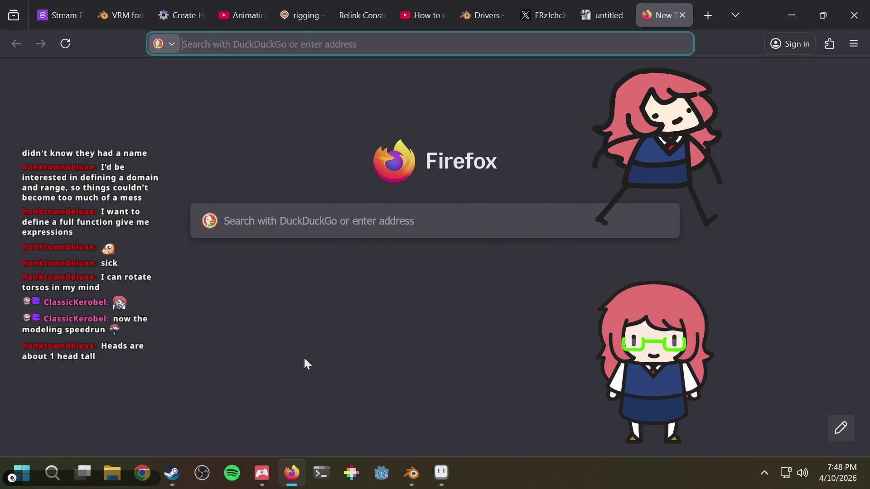
text(blender s)
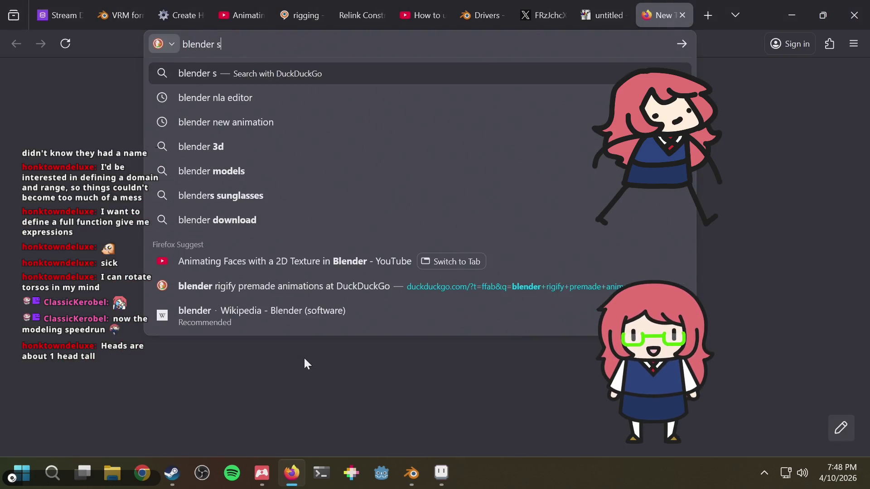
text(et origin to cu)
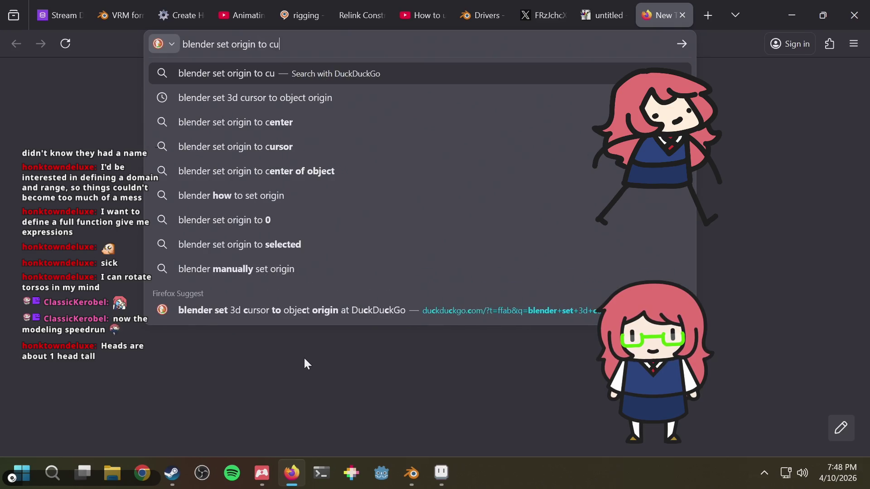
text(rsor)
key(Return)
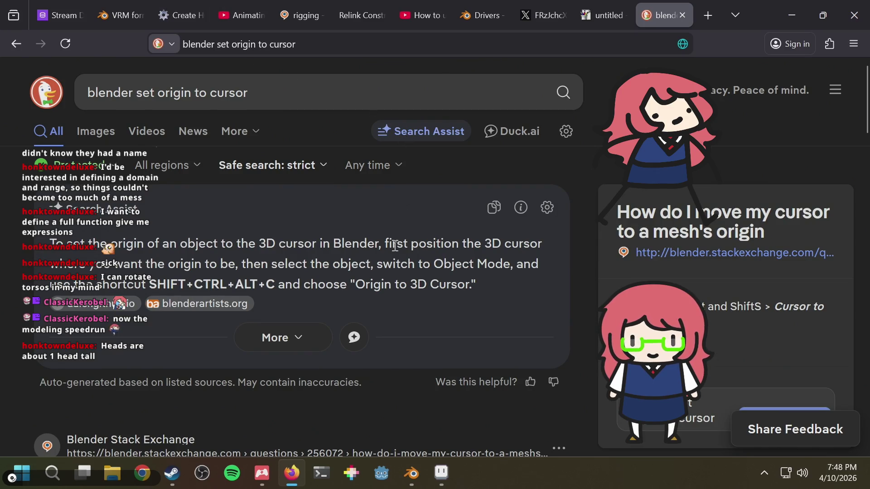
key(alt+Tab)
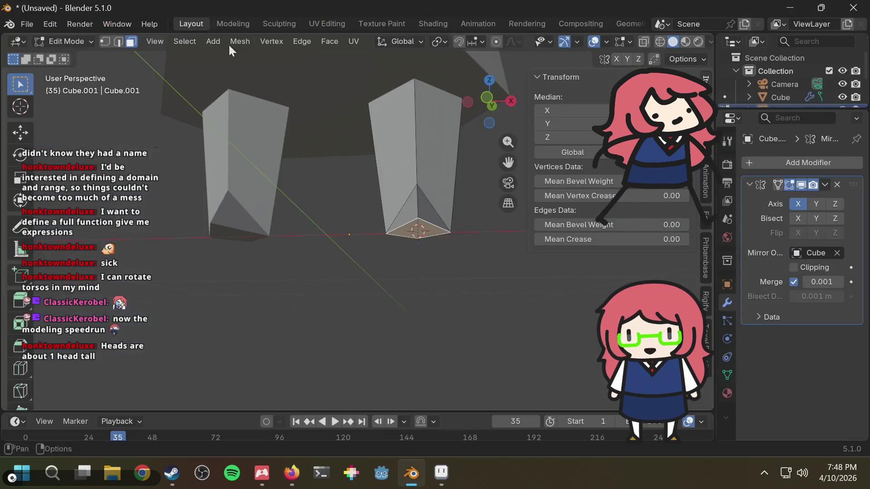
Switch to Object Mode and check the browser's answer on setting the origin
click(82, 41)
click(78, 56)
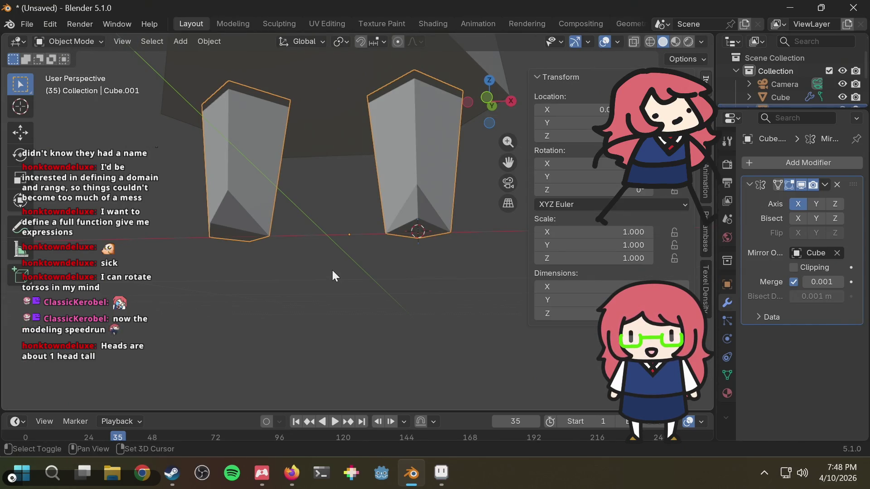
key(shift+s)
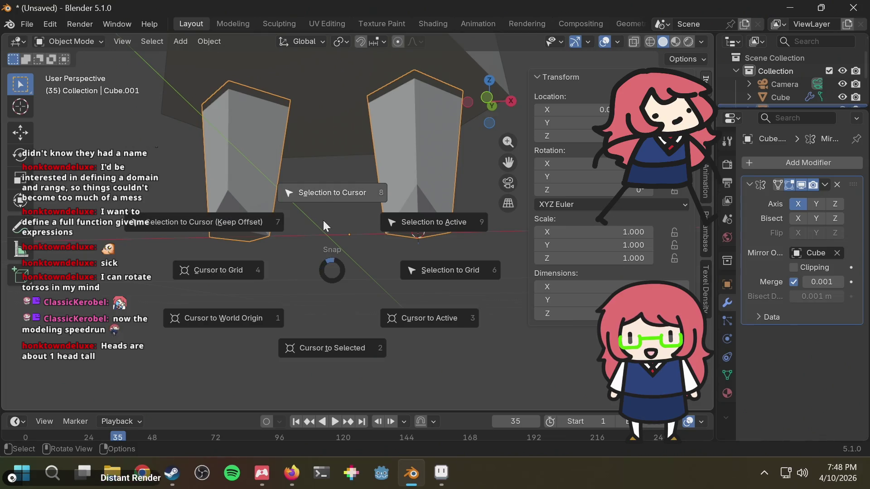
key(alt+Tab)
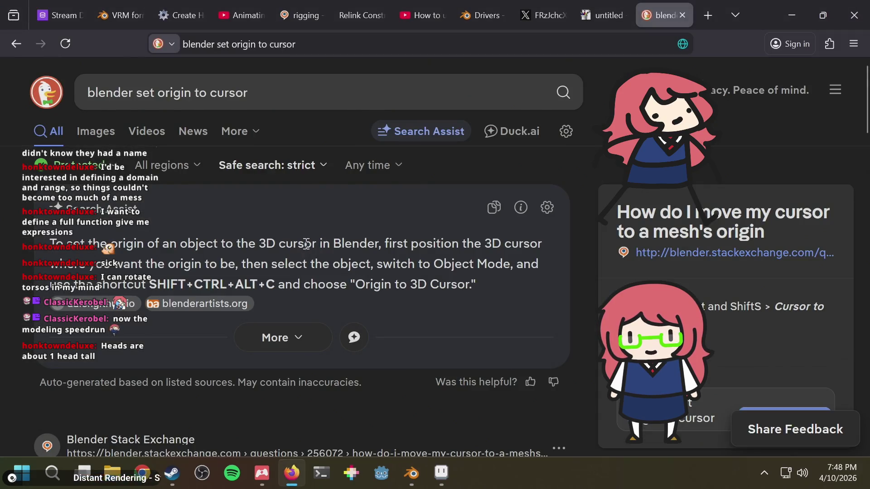
scroll(306, 250, down, 2)
key(alt+Tab)
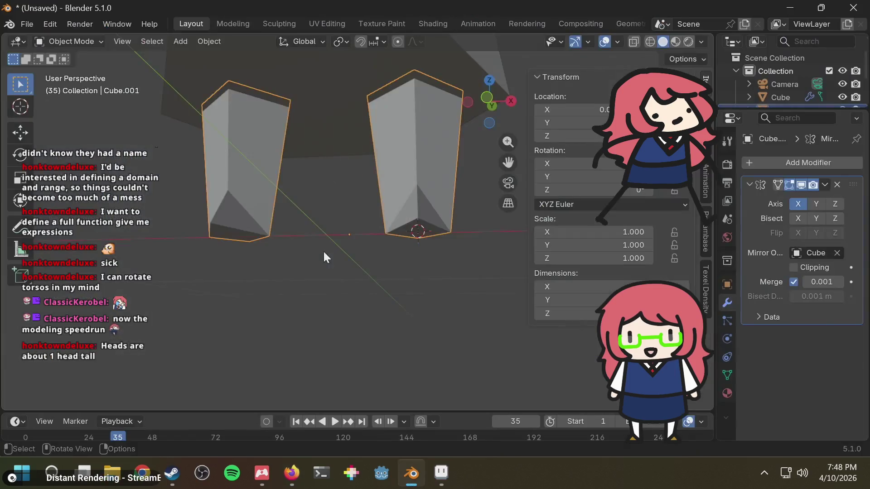
Run Origin to 3D Cursor on the legs via the F3 search 'origin to'
key(F3)
text(origin to)
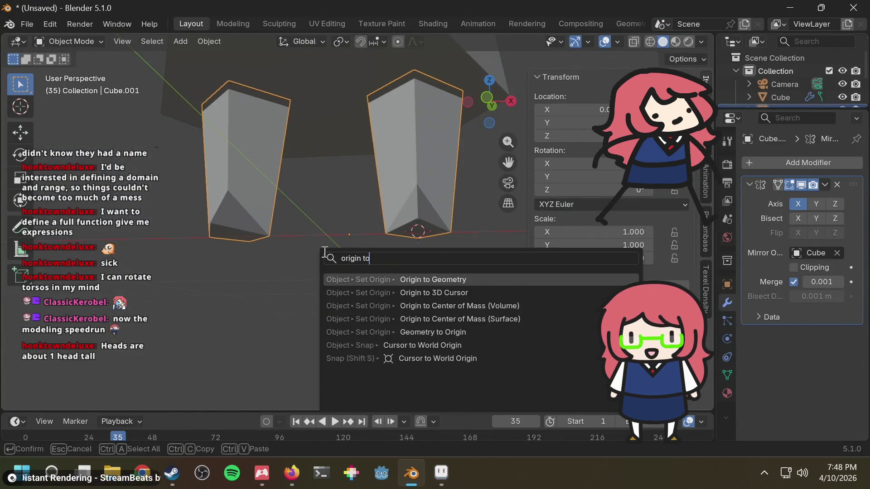
key(Down)
key(Return)
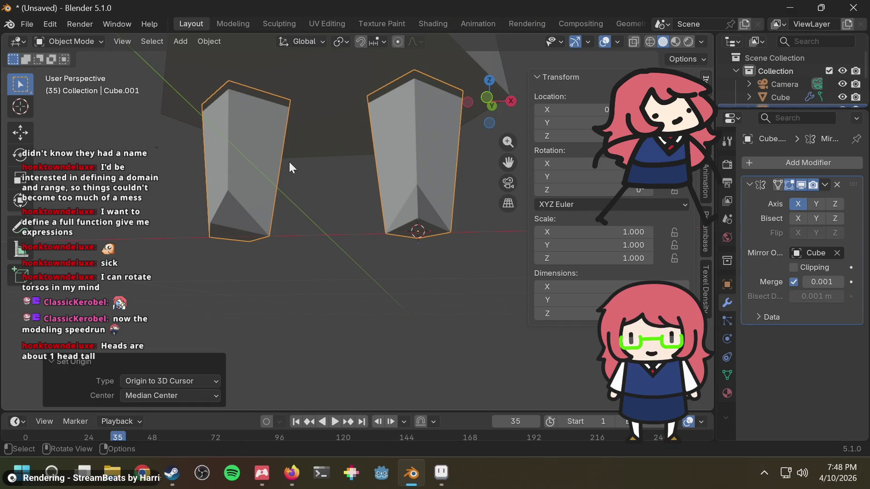
click(310, 181)
click(67, 42)
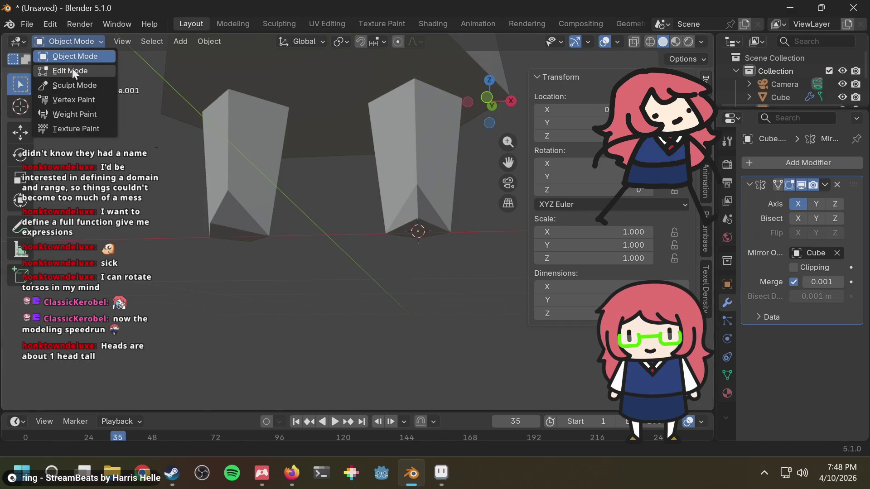
Enter Edit Mode on the legs and box-select the vertices at both foot tips
click(72, 68)
click(307, 294)
mouse_move(315, 287)
middle_down()
mouse_move(450, 295)
mouse_move(515, 279)
mouse_move(300, 236)
middle_up()
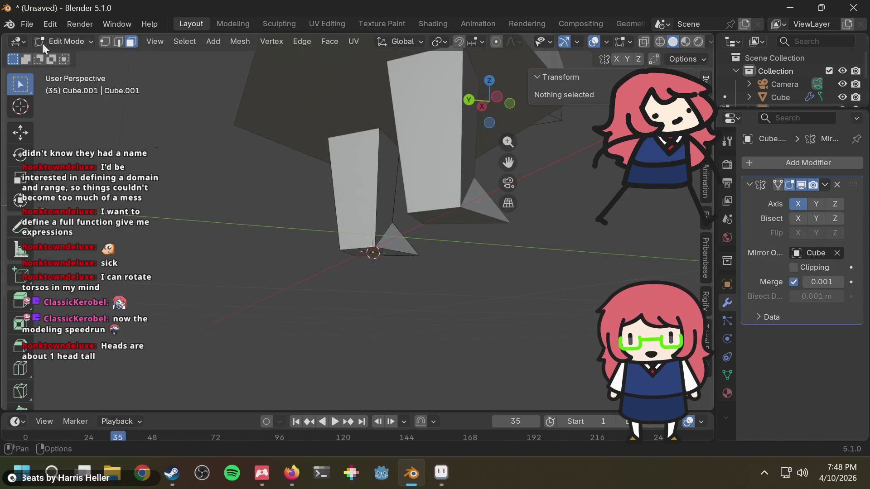
mouse_move(277, 243)
mouse_down()
mouse_move(349, 255)
mouse_move(358, 269)
mouse_up()
mouse_move(375, 258)
middle_down()
mouse_move(340, 266)
mouse_move(349, 266)
mouse_move(333, 240)
middle_up()
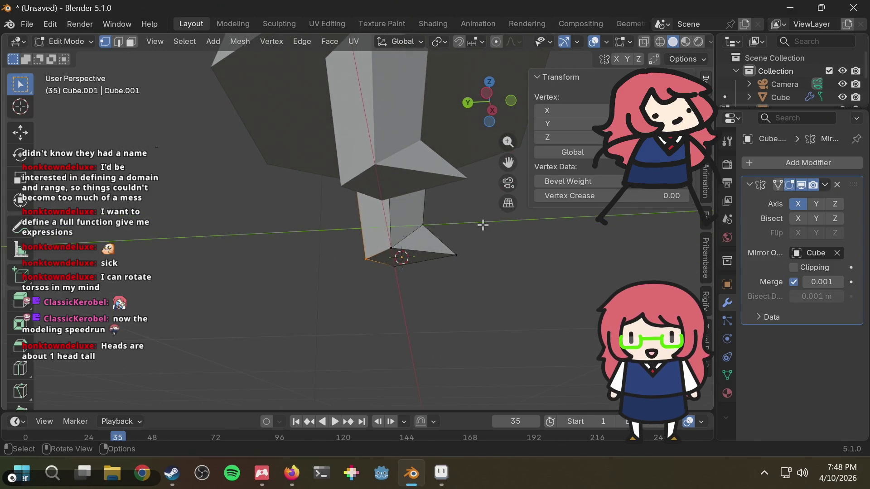
Pull the selected foot tips back along Y in two moves, totalling -0.007297 m
key(g)
key(y)
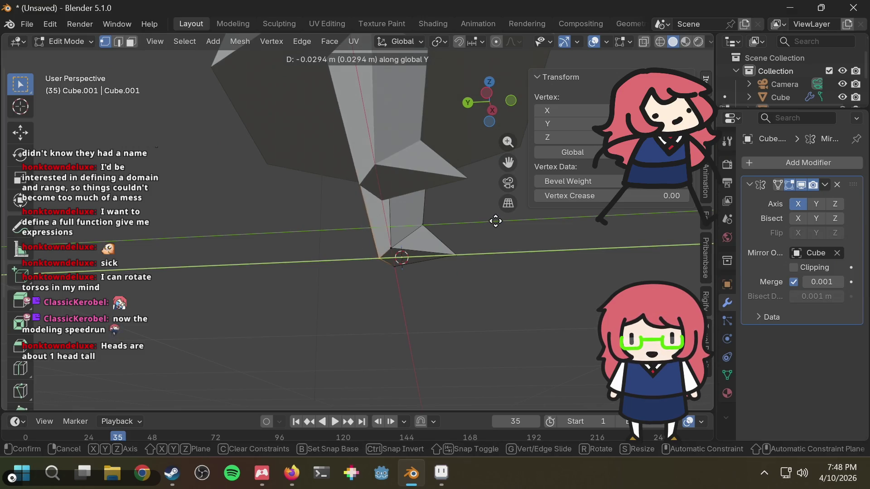
click(496, 221)
mouse_move(493, 244)
middle_down()
mouse_move(349, 232)
mouse_move(201, 302)
middle_up()
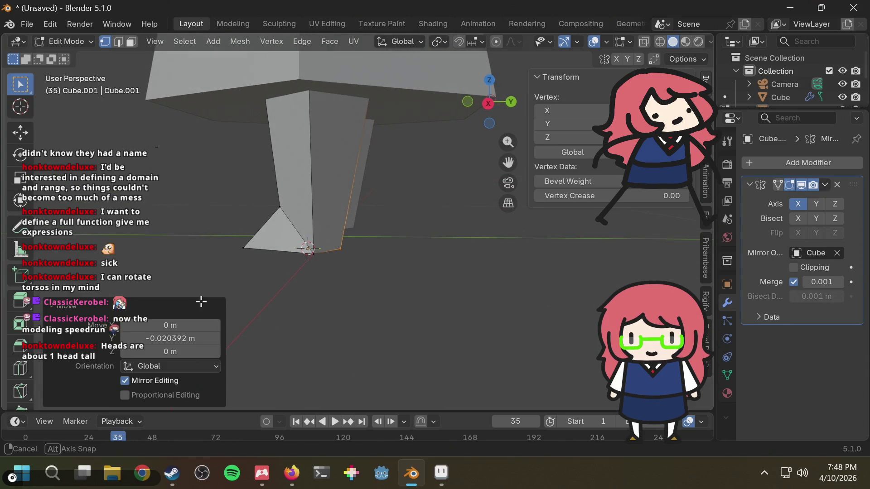
key(g)
key(y)
click(422, 269)
Check the reshaped foot tips from the Right Orthographic view
mouse_move(423, 266)
middle_down()
mouse_move(436, 266)
mouse_move(406, 281)
mouse_move(406, 270)
middle_up()
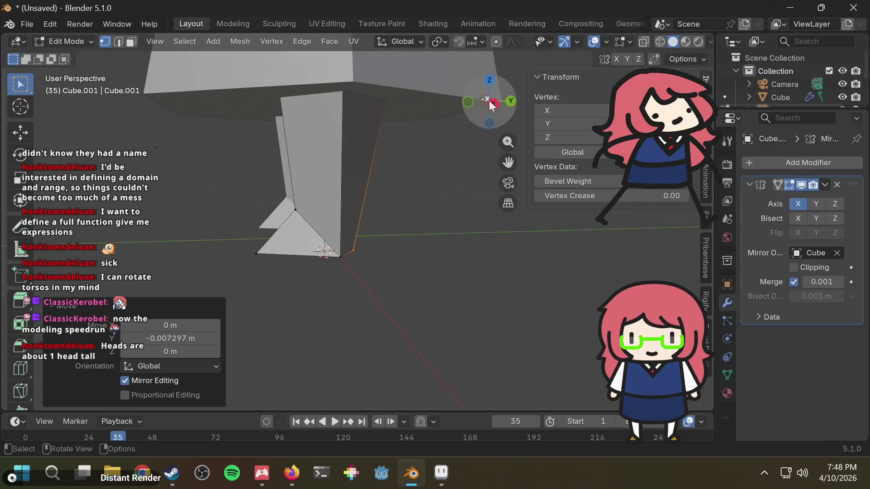
click(492, 104)
click(494, 106)
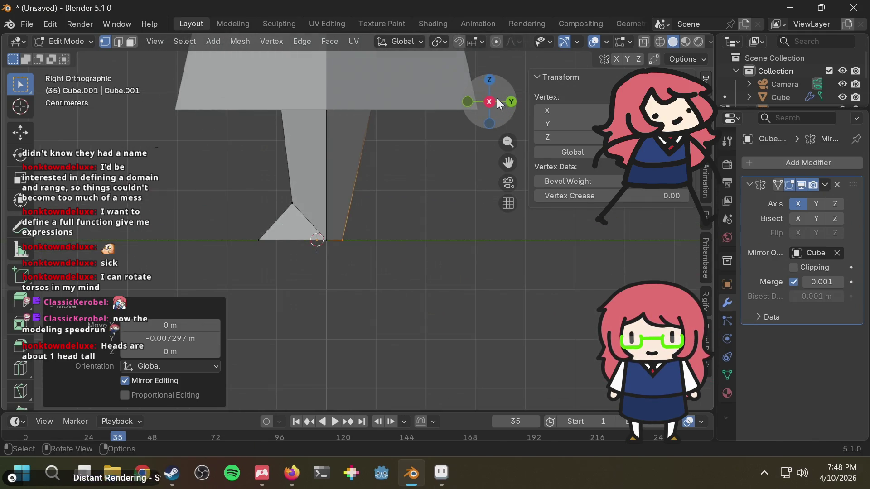
scroll(444, 236, down, 8)
scroll(398, 234, up, 5)
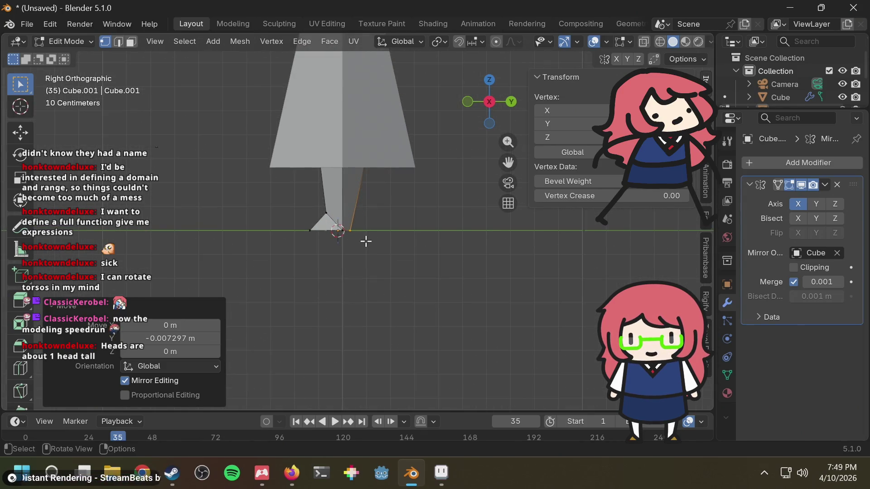
scroll(352, 250, down, 5)
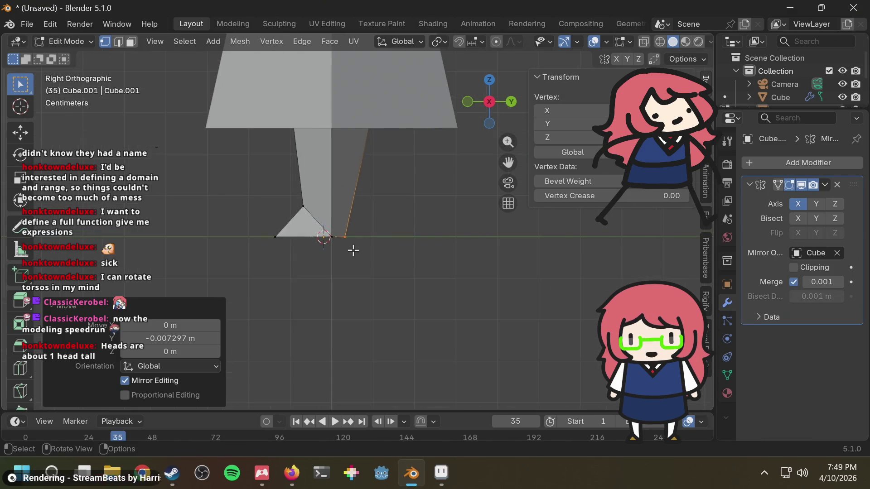
scroll(356, 247, up, 3)
Deselect the foot vertices and review the whole figure before leaving Edit Mode
mouse_move(355, 247)
middle_down()
mouse_move(431, 249)
mouse_move(399, 267)
middle_up()
click(391, 271)
scroll(391, 271, down, 2)
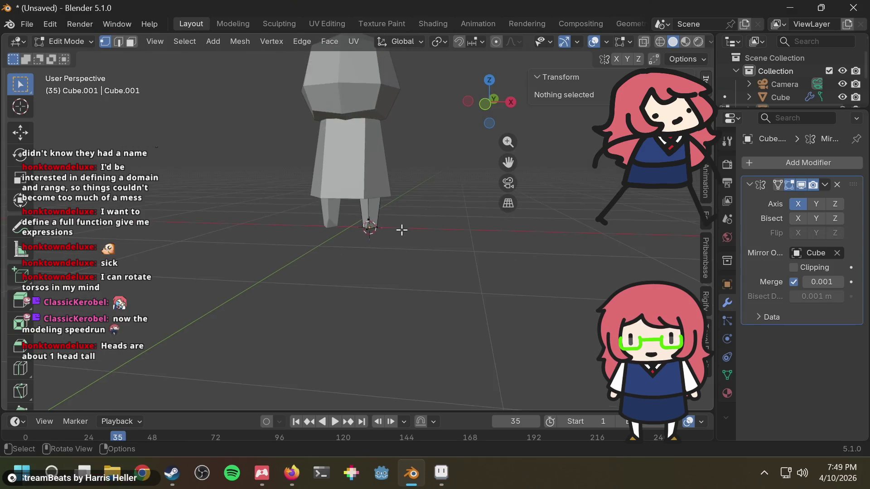
middle_drag(402, 229, 511, 255)
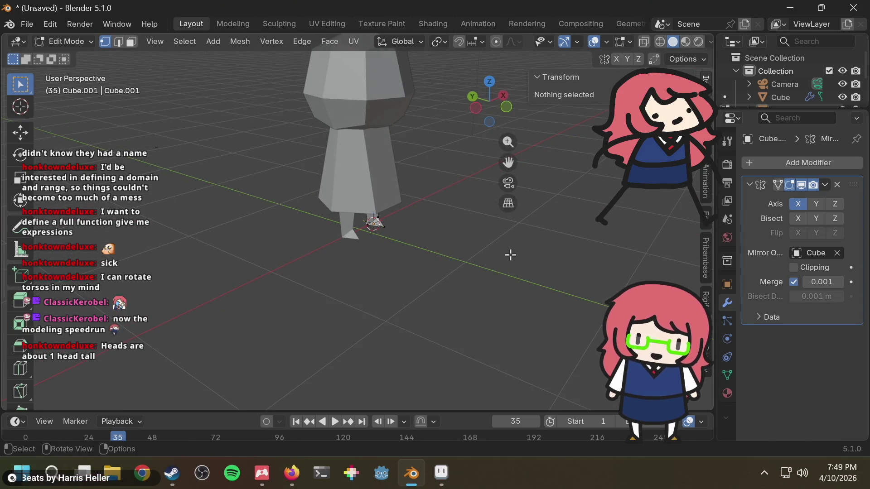
scroll(423, 196, up, 3)
mouse_move(410, 192)
middle_down()
mouse_move(256, 197)
mouse_move(282, 187)
middle_up()
click(81, 41)
Return to Object Mode, select the skirt Cylinder and enter its Edit Mode
click(72, 42)
click(73, 42)
click(74, 54)
click(320, 151)
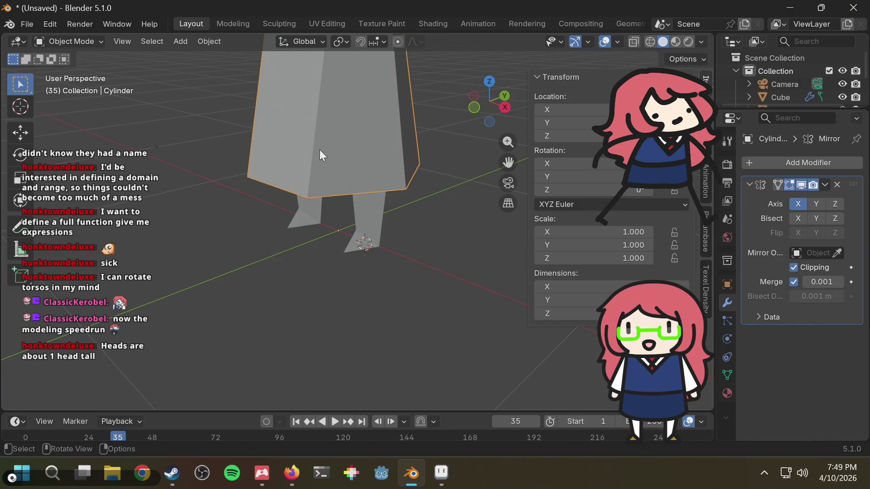
click(93, 44)
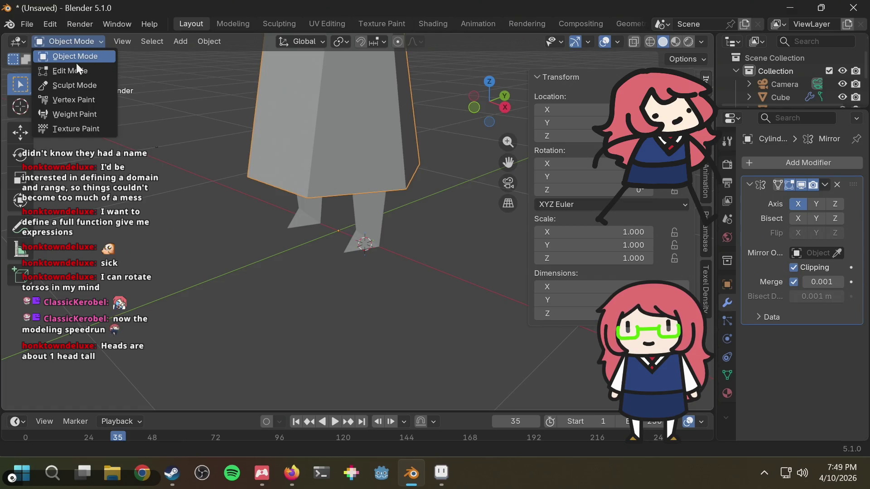
click(79, 68)
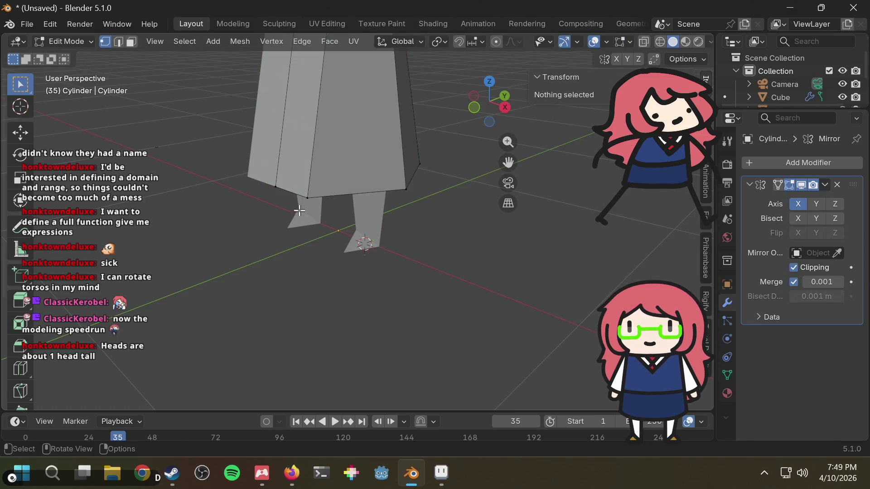
Shift one side edge of the skirt along Y, then deselect it
drag(321, 184, 321, 183)
mouse_move(364, 166)
middle_down()
mouse_move(325, 166)
mouse_move(341, 130)
middle_up()
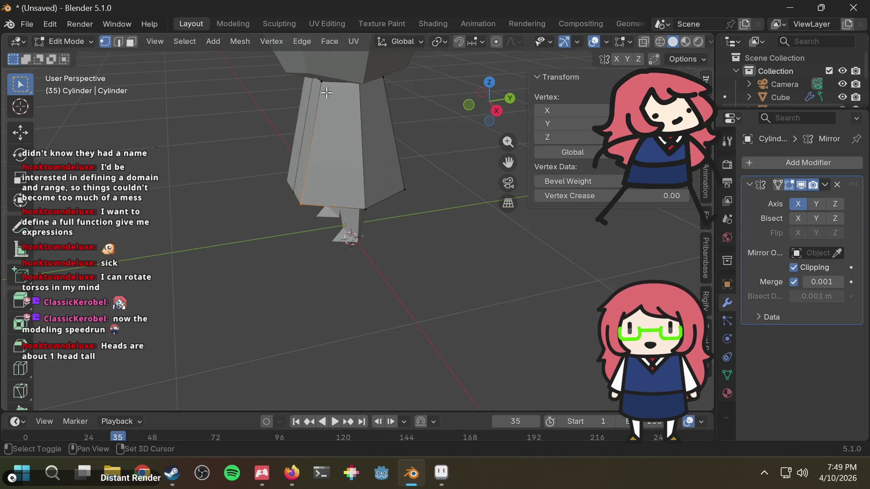
drag(321, 69, 321, 68)
middle_drag(339, 120, 339, 130)
key(g)
key(y)
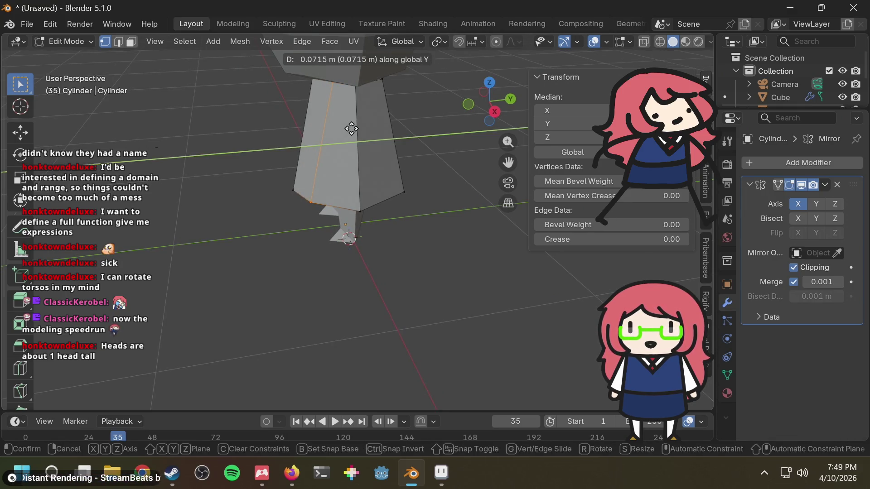
click(317, 170)
key(alt+a)
Select a skirt hem vertex and move it along Y in two adjustments
drag(291, 216, 292, 217)
click(310, 214)
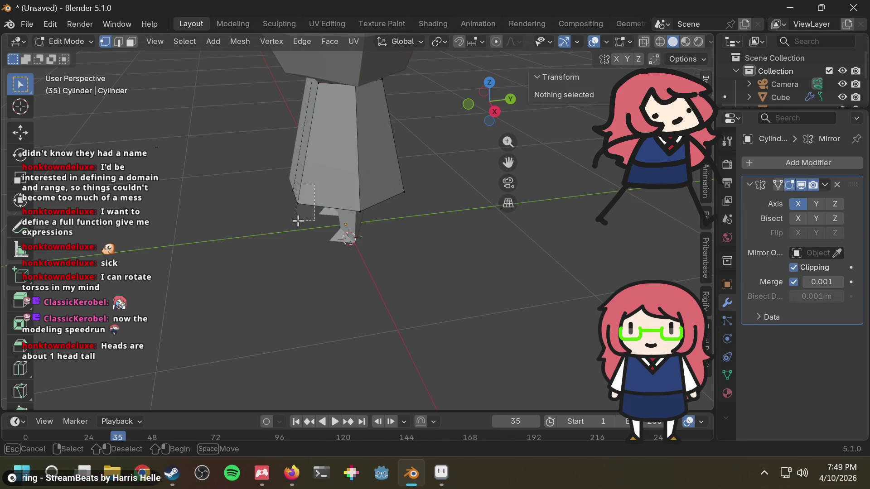
drag(295, 221, 295, 221)
mouse_move(344, 160)
middle_down()
mouse_move(366, 165)
mouse_move(345, 184)
middle_up()
key(g)
key(y)
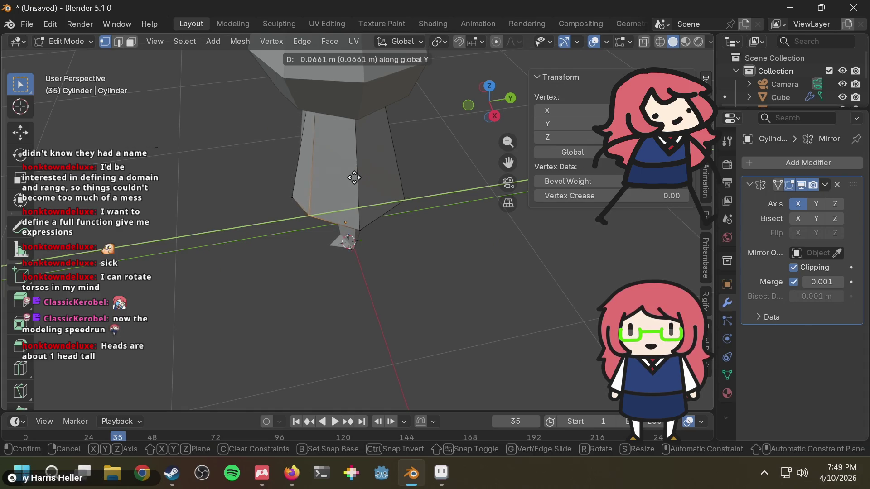
click(354, 178)
mouse_move(393, 175)
middle_down()
mouse_move(381, 145)
mouse_move(355, 131)
mouse_move(337, 136)
mouse_move(414, 206)
middle_up()
key(g)
key(y)
click(373, 220)
Box-select another skirt vertex and shift it along Y
middle_drag(344, 195, 431, 171)
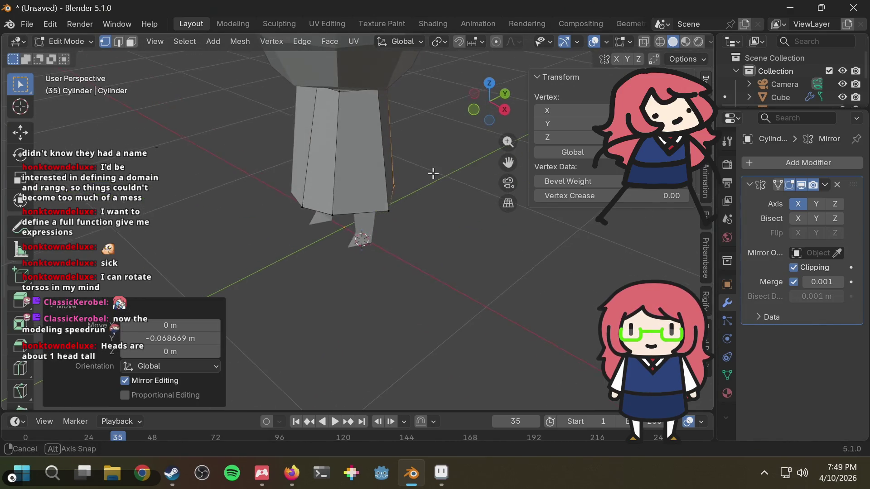
key(b)
drag(349, 82, 365, 97)
middle_drag(365, 97, 354, 116)
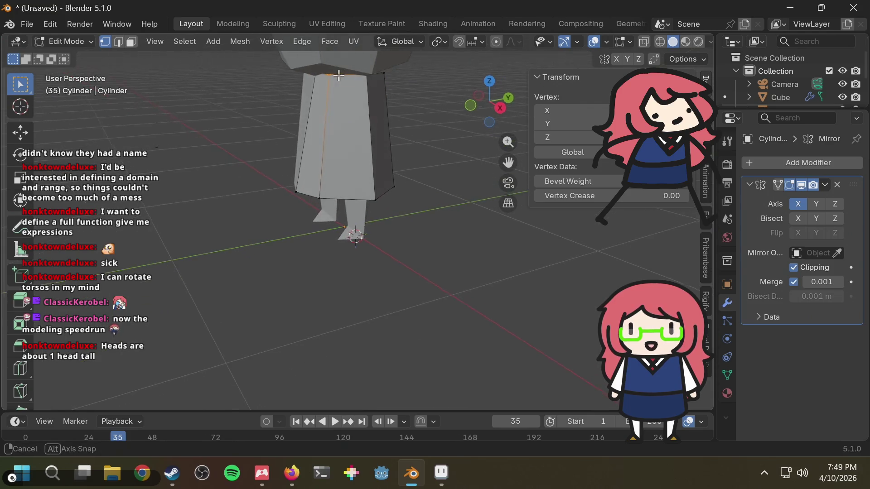
key(g)
key(y)
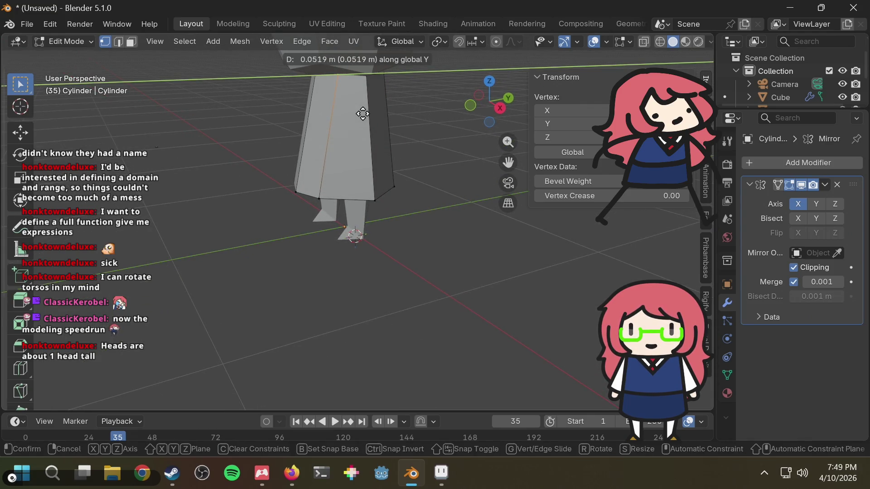
click(360, 114)
Box-select the next skirt vertex up and shift it along Y as well
mouse_move(408, 116)
middle_down()
mouse_move(360, 120)
mouse_move(365, 93)
middle_up()
key(b)
drag(365, 93, 375, 71)
key(g)
key(y)
click(370, 72)
Move the selected vertex further along Y, to -0.014714 m
middle_drag(369, 71, 455, 117)
mouse_move(326, 149)
middle_down()
mouse_move(274, 188)
mouse_move(255, 141)
mouse_move(319, 94)
mouse_move(313, 87)
mouse_move(370, 91)
mouse_move(337, 116)
mouse_move(334, 138)
middle_up()
key(g)
key(y)
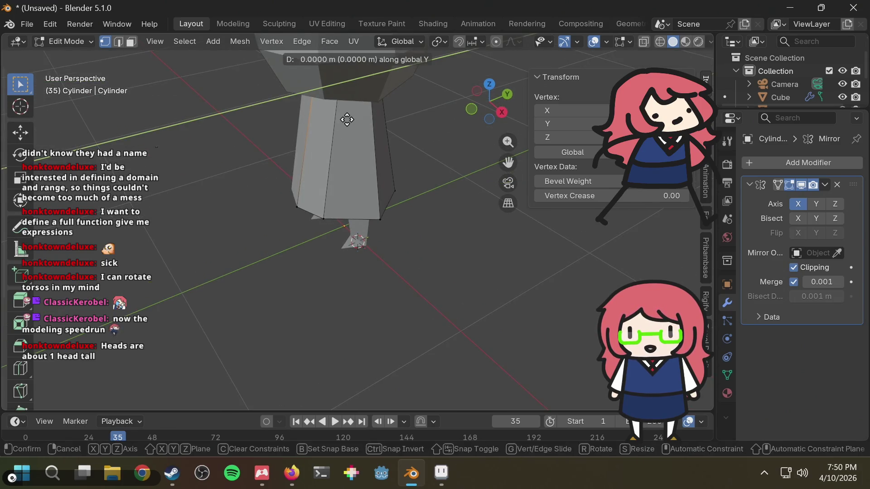
click(343, 118)
mouse_move(352, 111)
middle_down()
mouse_move(421, 82)
mouse_move(537, 86)
mouse_move(562, 93)
mouse_move(593, 121)
mouse_move(431, 149)
mouse_move(439, 132)
middle_up()
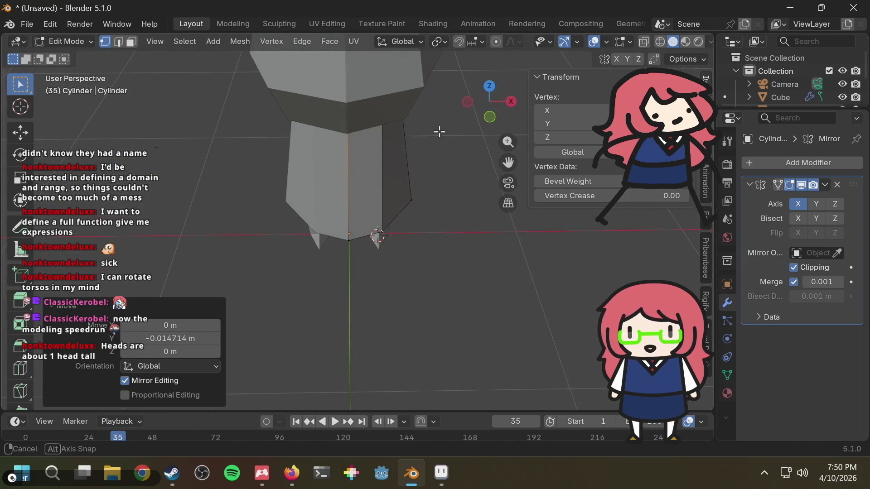
Select the skirt's lower corner vertex and move it along X
drag(292, 224, 345, 257)
drag(398, 245, 375, 229)
key(g)
key(x)
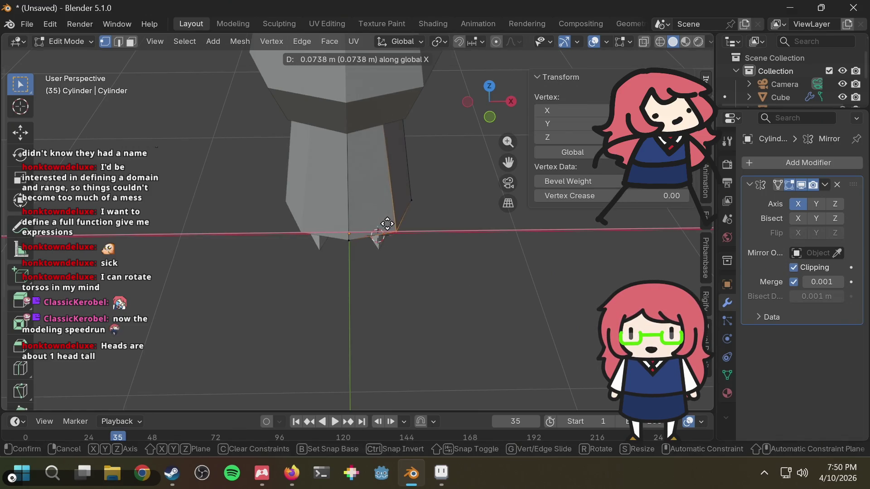
click(388, 224)
Slide three skirt and leg vertices along their edges, one by factor 0.226
mouse_move(389, 224)
middle_down()
mouse_move(404, 204)
mouse_move(343, 224)
mouse_move(443, 226)
mouse_move(471, 231)
mouse_move(466, 243)
middle_up()
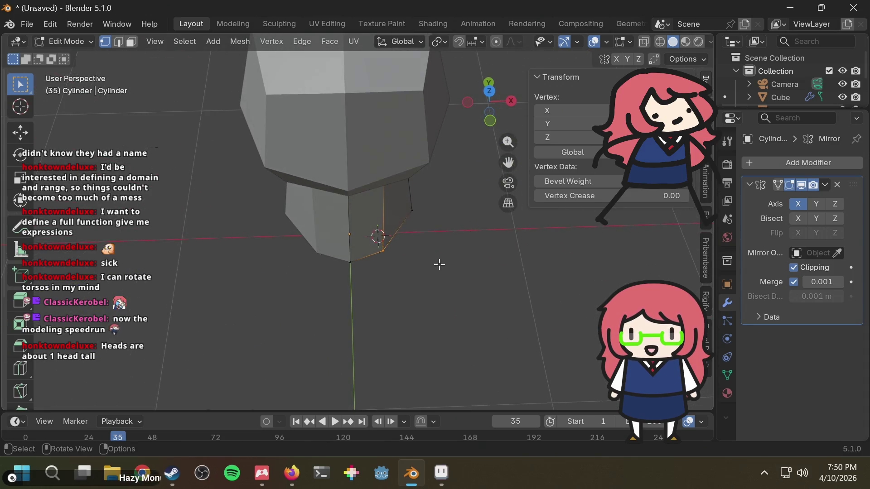
key(shift+v)
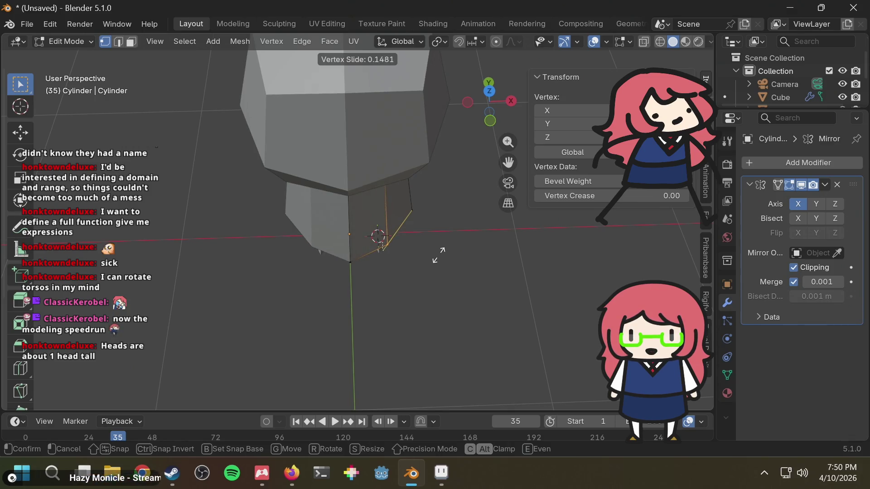
click(438, 255)
mouse_move(437, 252)
middle_down()
mouse_move(402, 204)
mouse_move(363, 213)
mouse_move(272, 179)
mouse_move(305, 244)
mouse_move(366, 243)
mouse_move(416, 213)
mouse_move(295, 214)
mouse_move(368, 239)
mouse_move(387, 255)
middle_up()
key(g)
key(g)
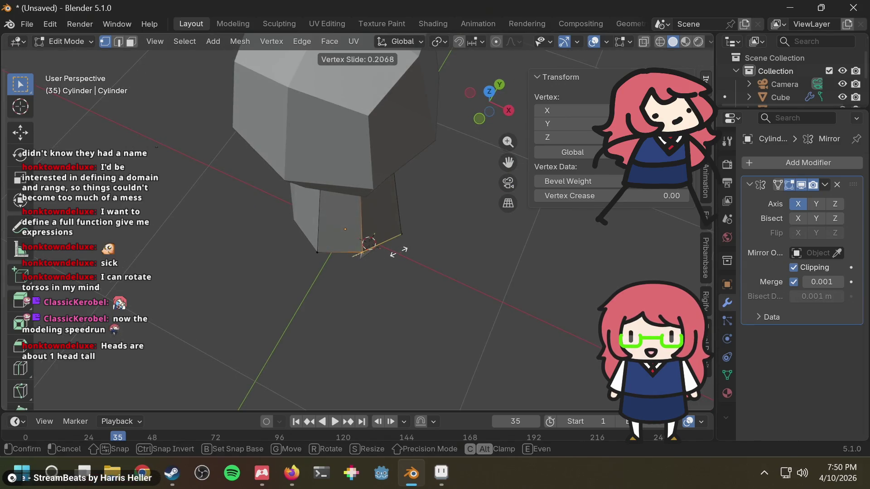
click(399, 250)
mouse_move(414, 243)
middle_down()
mouse_move(379, 164)
mouse_move(322, 255)
mouse_move(377, 295)
middle_up()
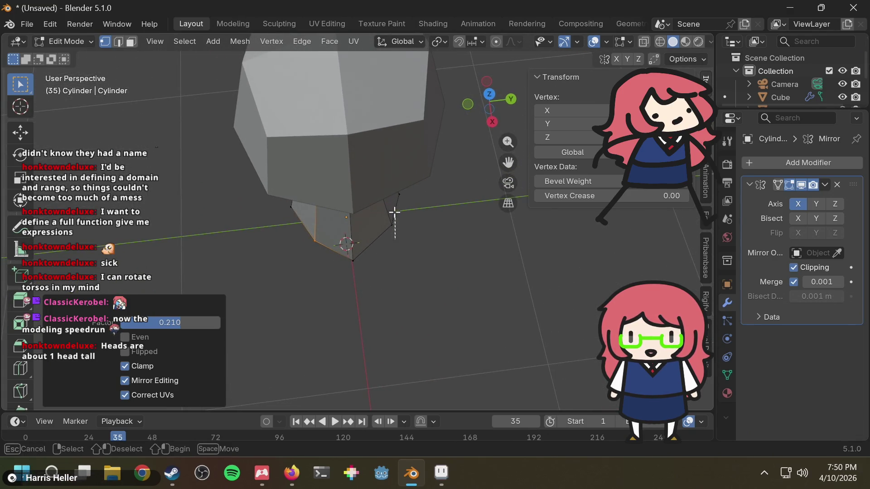
drag(395, 212, 399, 233)
key(g)
key(g)
click(372, 221)
Shift the vertex at the skirt's edge -0.010287 m along X to narrow the hem
mouse_move(369, 219)
middle_down()
mouse_move(346, 236)
mouse_move(381, 185)
mouse_move(303, 175)
mouse_move(251, 185)
mouse_move(336, 229)
mouse_move(565, 246)
mouse_move(450, 193)
middle_up()
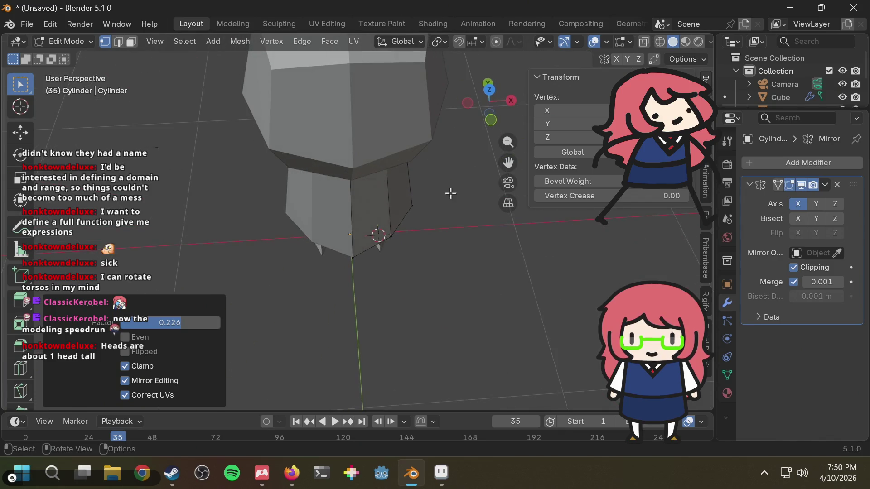
drag(402, 221, 402, 220)
key(g)
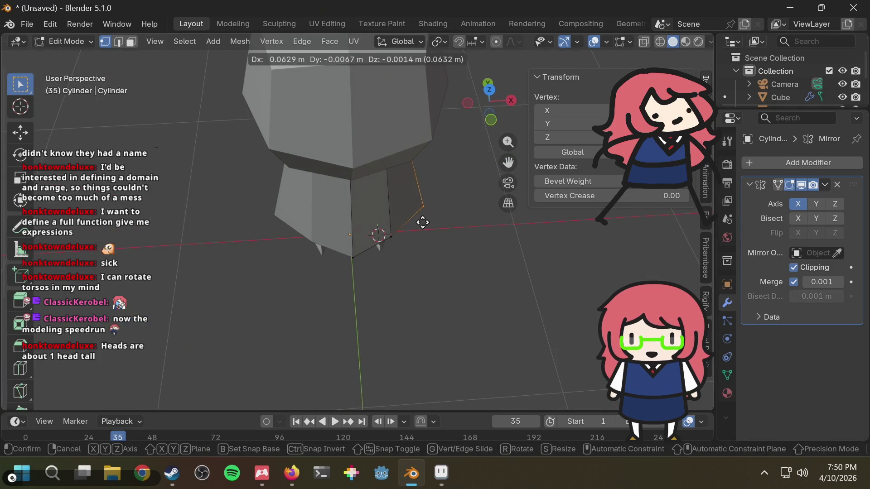
key(x)
click(410, 223)
mouse_move(414, 224)
middle_down()
mouse_move(406, 159)
mouse_move(428, 166)
mouse_move(420, 167)
middle_up()
click(493, 110)
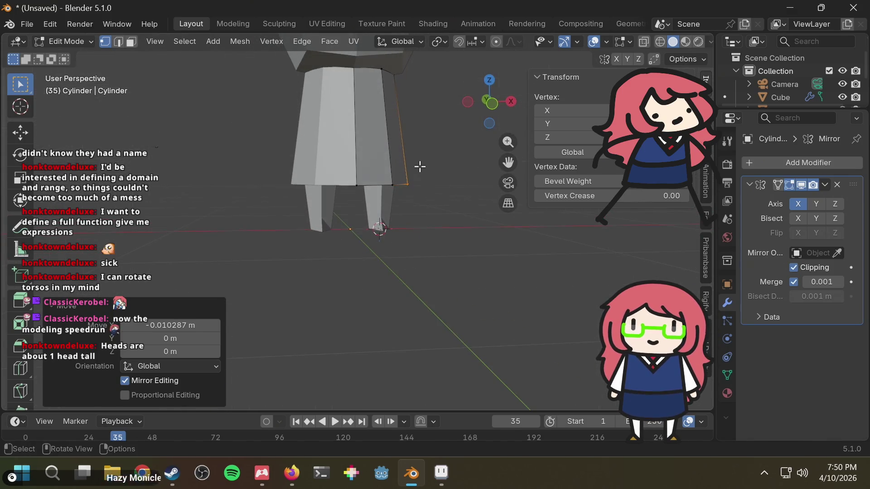
Orbit around the figure from above, deselect all vertices, and settle on front orthographic view
click(498, 105)
mouse_move(453, 191)
middle_down()
mouse_move(407, 237)
mouse_move(410, 226)
mouse_move(512, 241)
mouse_move(540, 235)
mouse_move(458, 221)
mouse_move(278, 240)
middle_up()
mouse_move(338, 201)
middle_down()
mouse_move(281, 209)
mouse_move(493, 188)
middle_up()
click(472, 203)
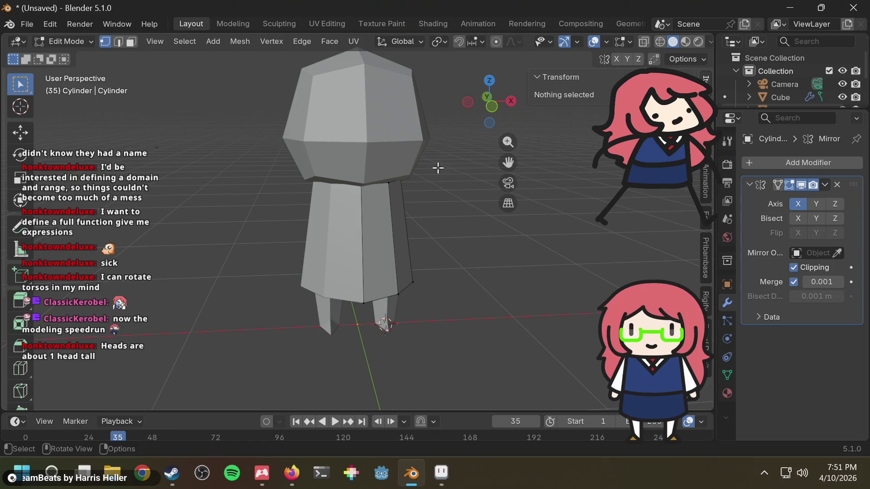
click(493, 106)
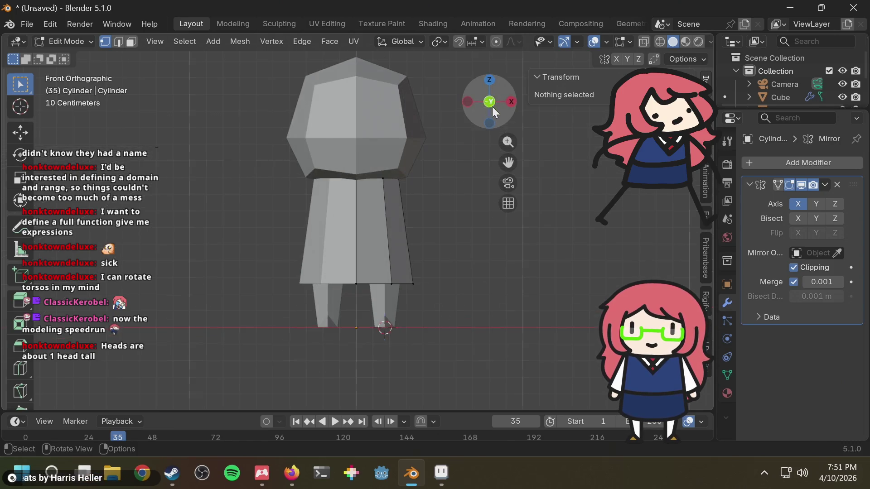
mouse_move(443, 160)
middle_down()
mouse_move(420, 175)
mouse_move(424, 189)
mouse_move(440, 195)
mouse_move(409, 206)
middle_up()
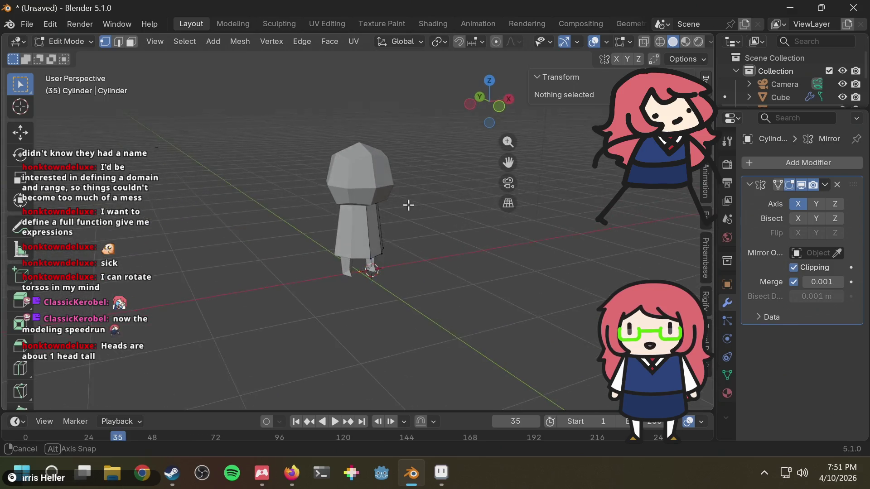
click(498, 106)
click(84, 44)
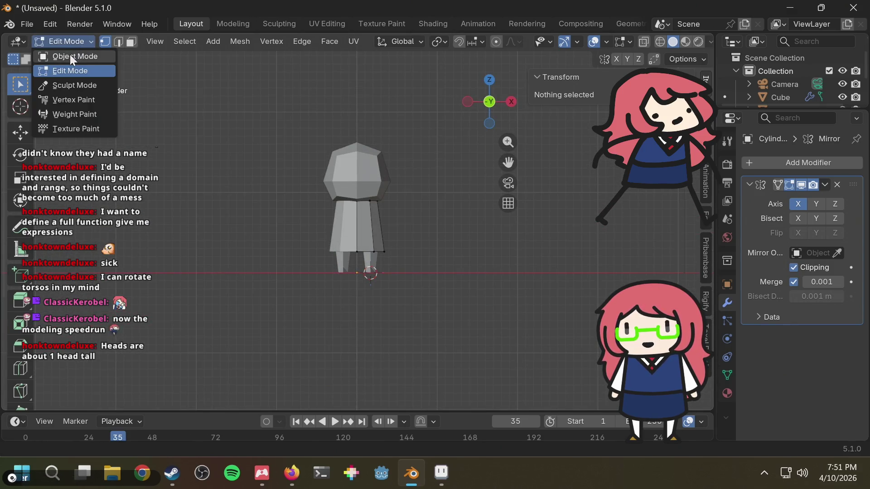
Change the interaction mode, then return to mesh editing with Tab
click(69, 55)
middle_drag(427, 254, 425, 234)
scroll(380, 214, up, 3)
scroll(380, 214, up, 2)
scroll(390, 210, down, 2)
key(Tab)
Add a trial cube from the Add menu and undo it
key(shift+a)
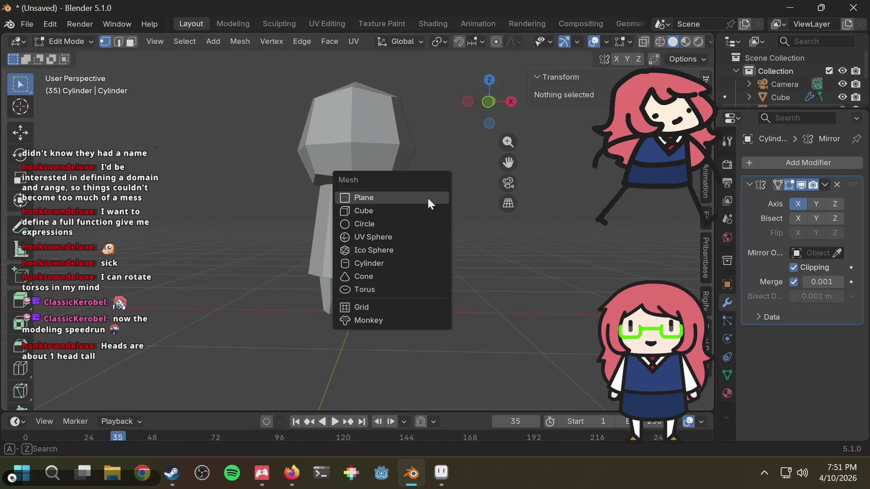
click(428, 210)
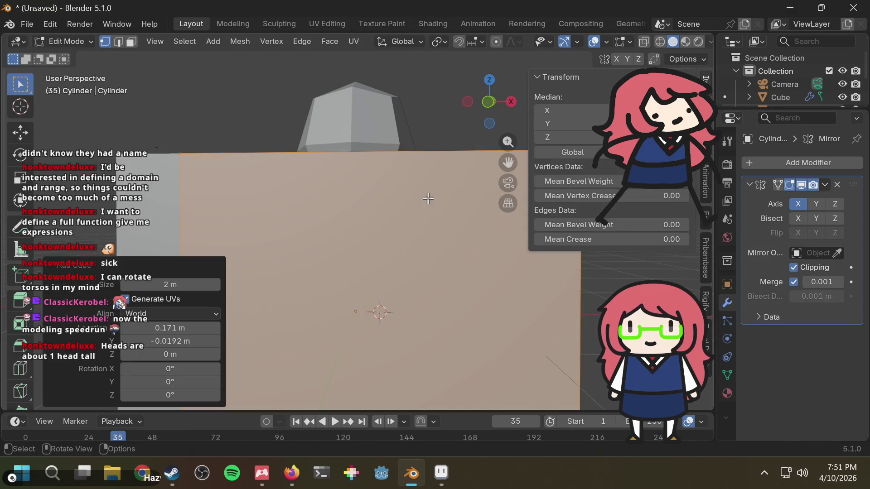
scroll(367, 136, down, 3)
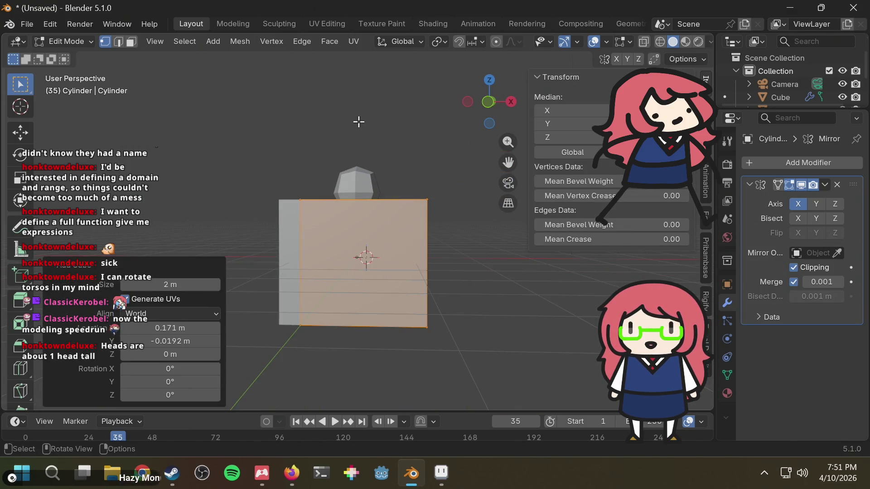
click(486, 103)
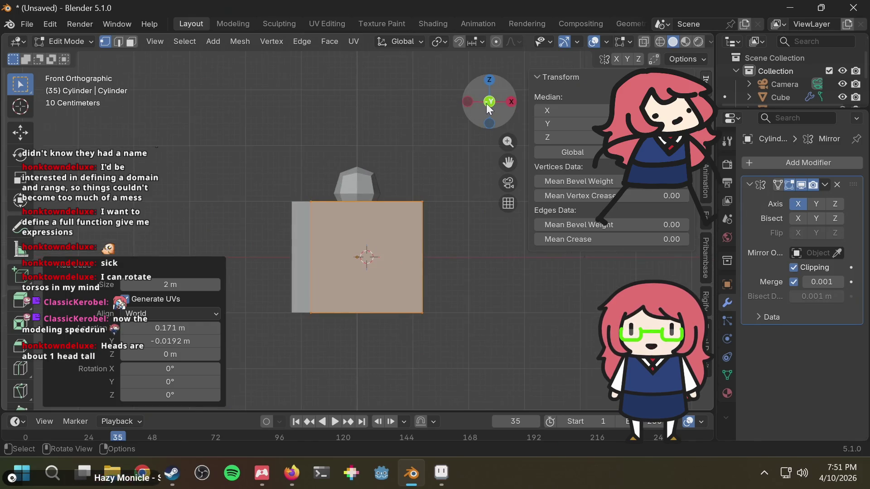
key(ctrl+z)
Add another cube by searching 'cube' in the Add menu, then undo it
key(F3)
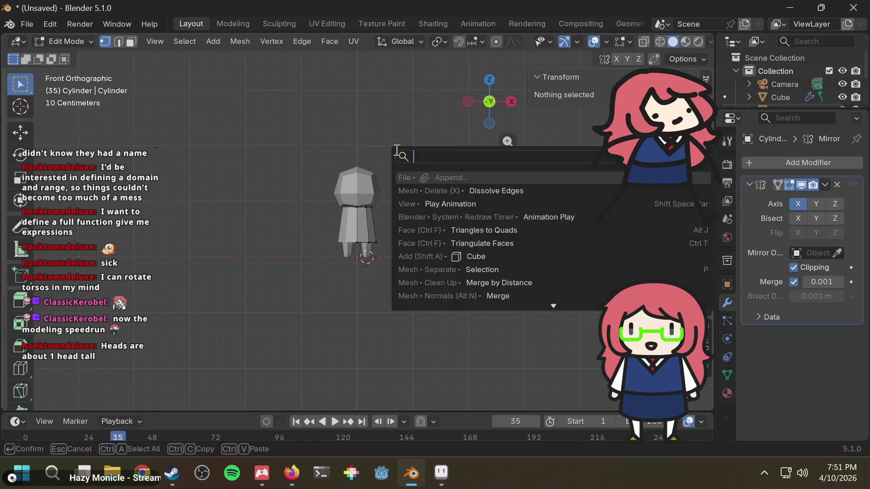
key(Escape)
key(shift+a)
text(cube)
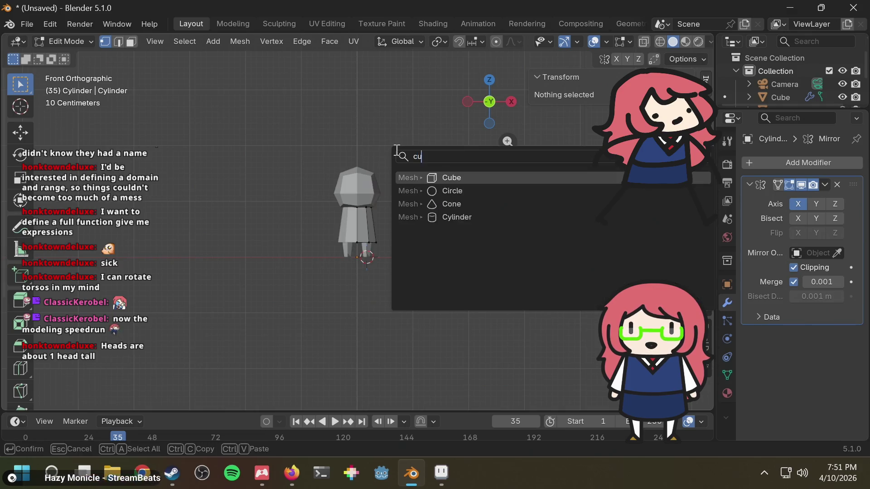
key(Return)
key(ctrl+z)
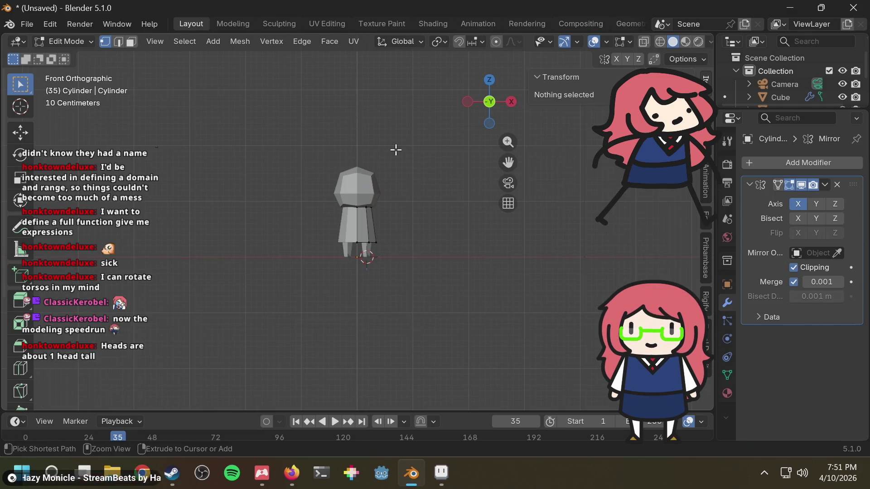
Snap the 3D cursor back to the world origin
key(shift+a)
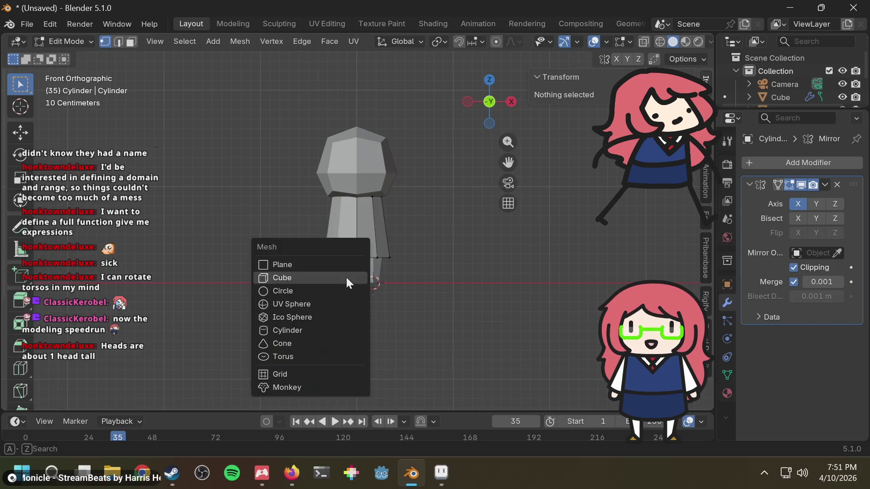
key(Escape)
key(shift+s)
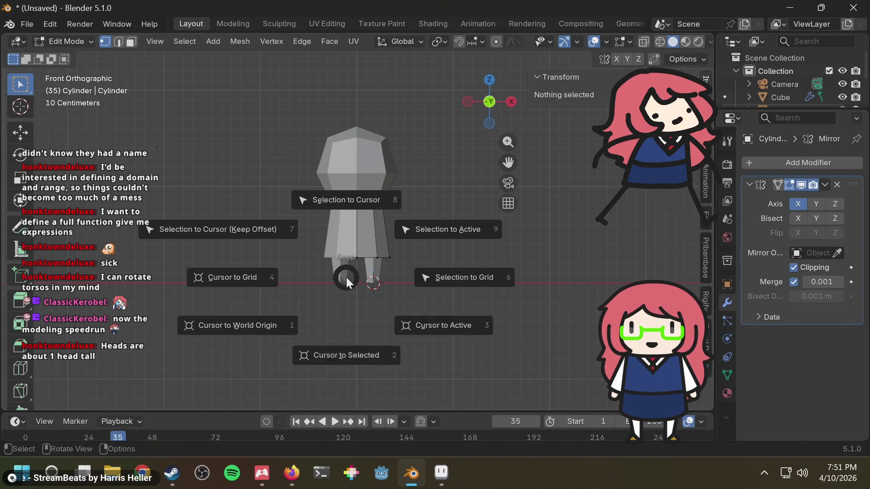
click(299, 325)
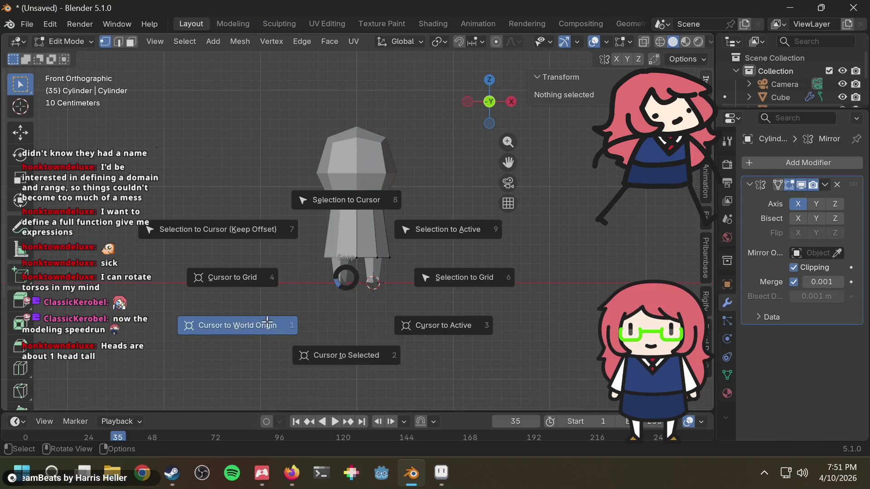
key(shift+a)
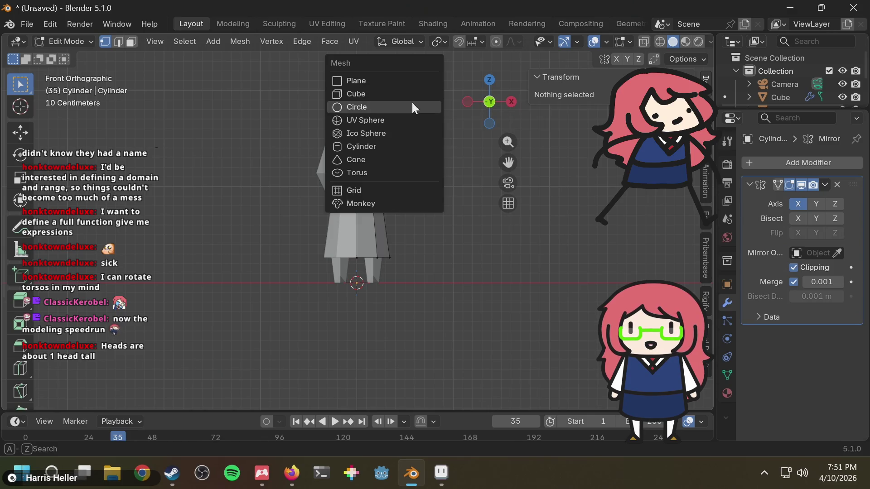
Add a cube at the world origin and scale it to 0.25 twice
click(412, 94)
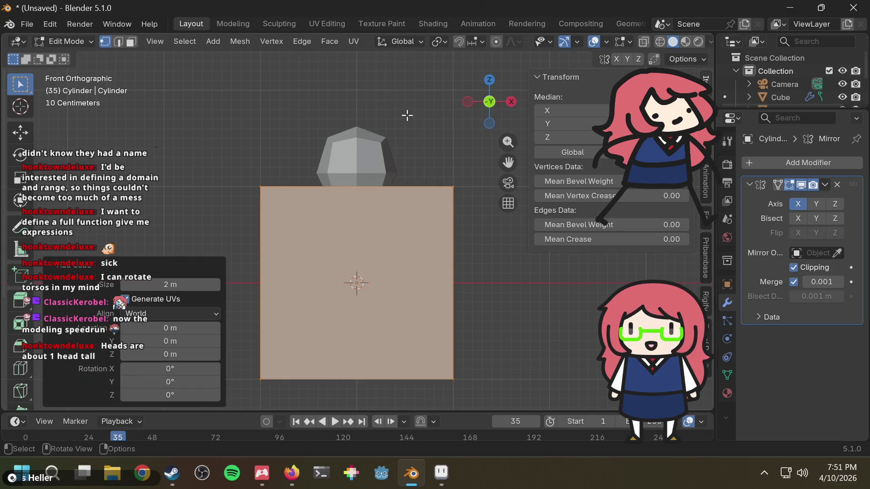
text(s50)
key(BackSpace)
key(BackSpace)
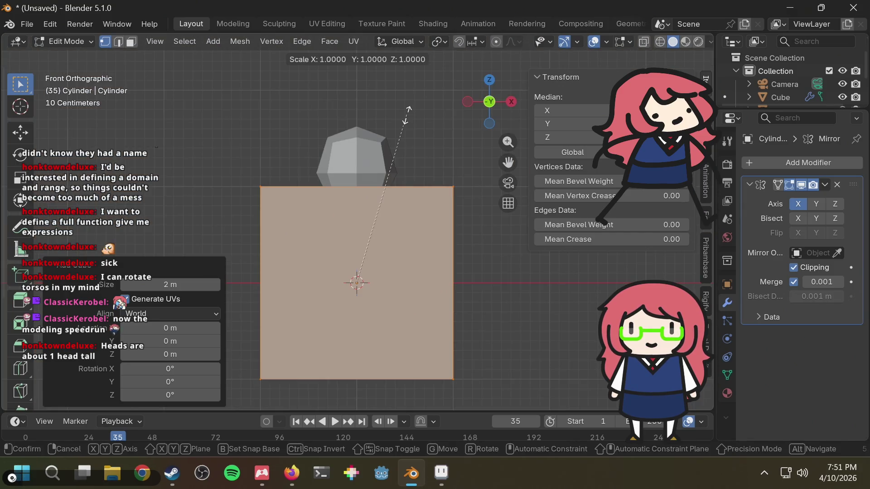
text(.25)
key(Return)
text(s)
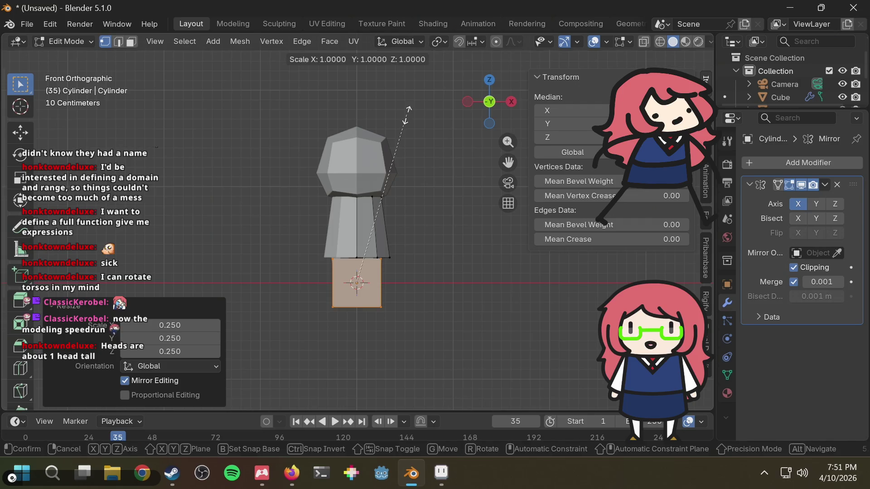
text(.25)
key(Return)
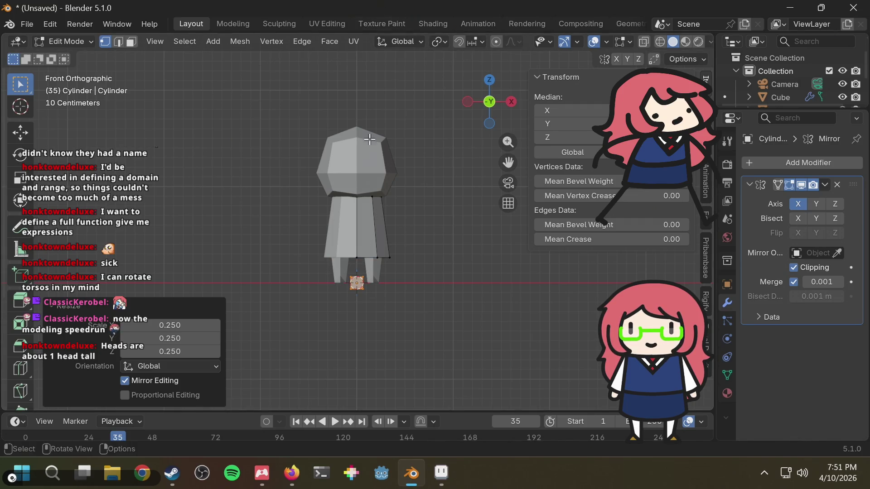
Raise the small cube 0.877 m along Z, abandoning two X-axis moves
scroll(369, 140, up, 1)
key(g)
key(z)
click(399, 214)
key(g)
key(x)
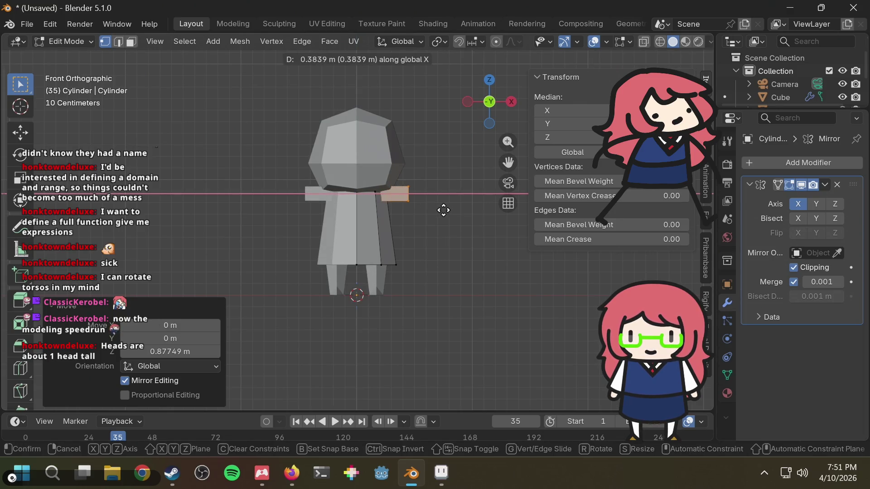
key(Escape)
key(g)
key(x)
key(Escape)
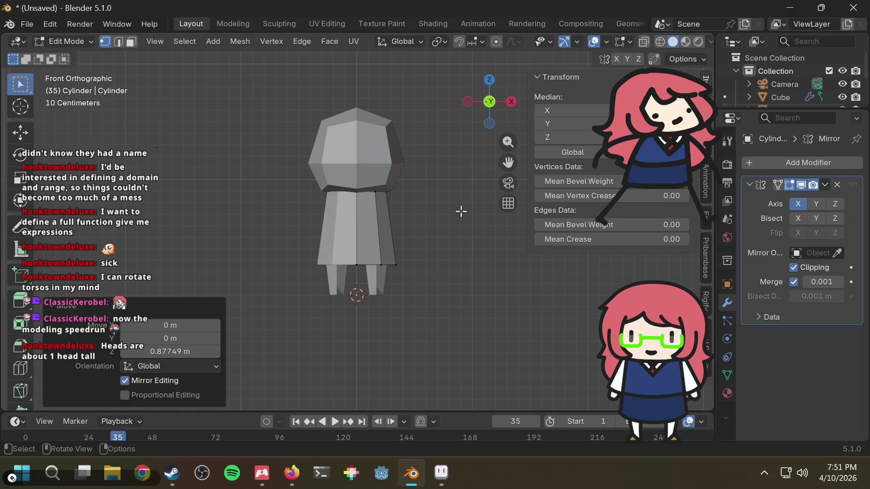
Deselect all, enlarge the outliner to list every object, and select Cube.001
key(ctrl+KP_Add)
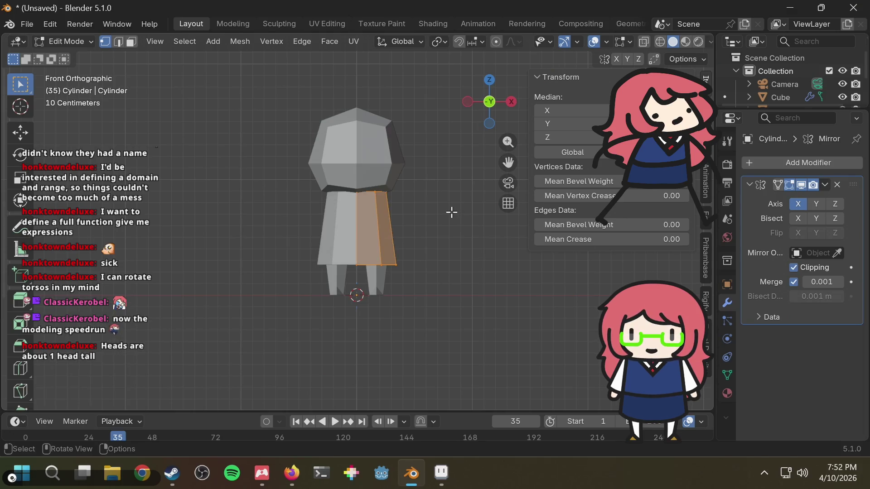
key(alt+a)
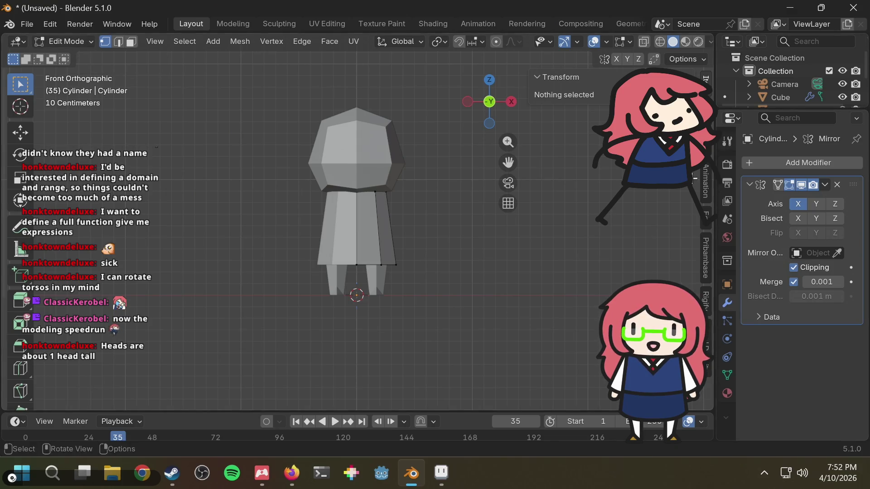
drag(793, 107, 792, 172)
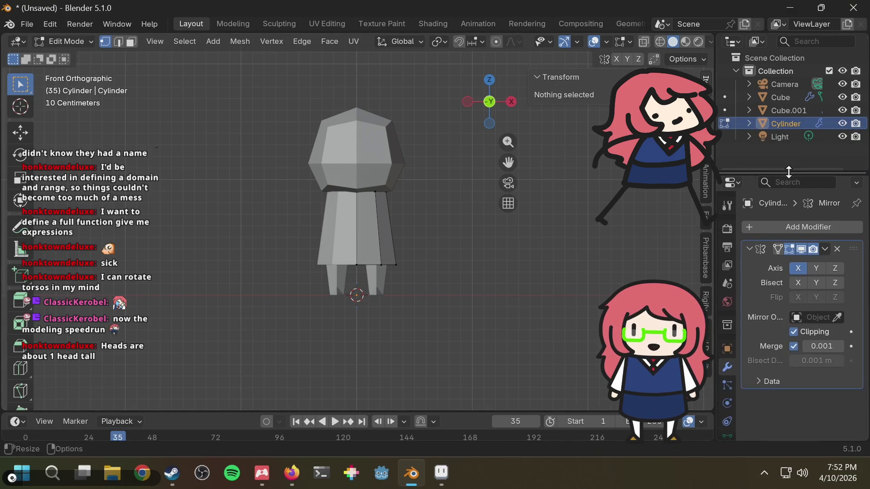
click(777, 113)
click(782, 122)
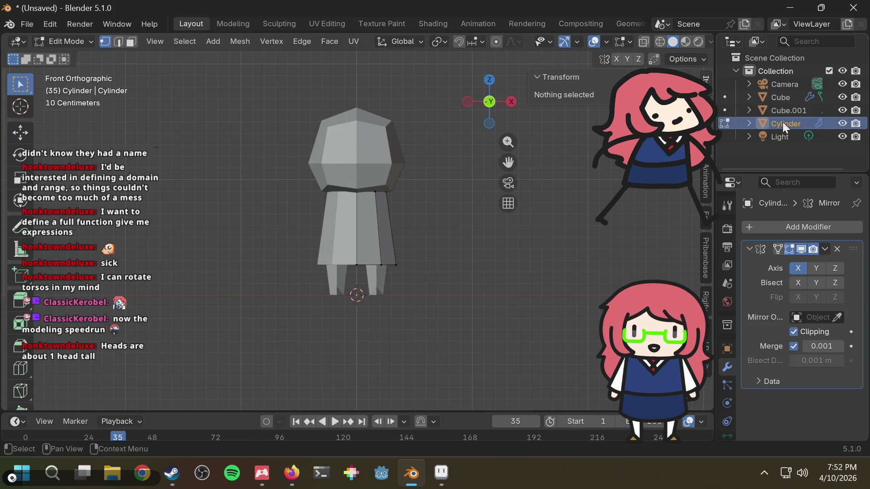
click(783, 113)
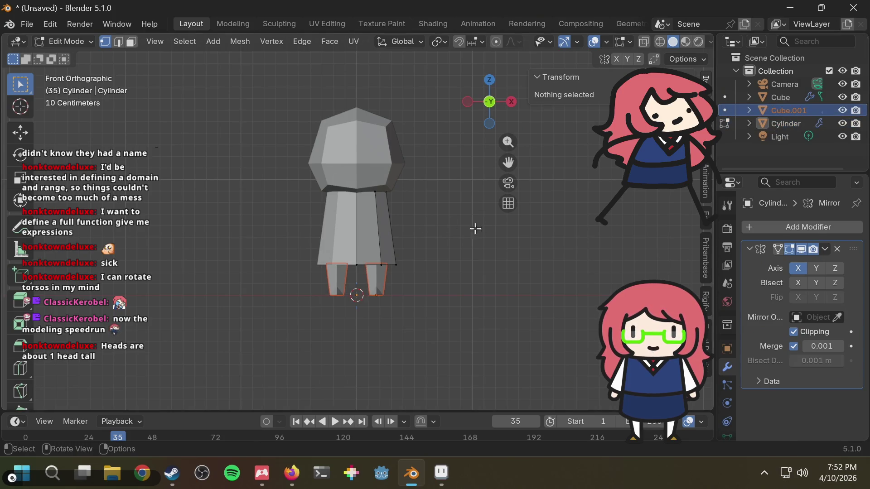
Hide the Cube head mesh from the viewport
click(841, 97)
click(841, 96)
click(841, 97)
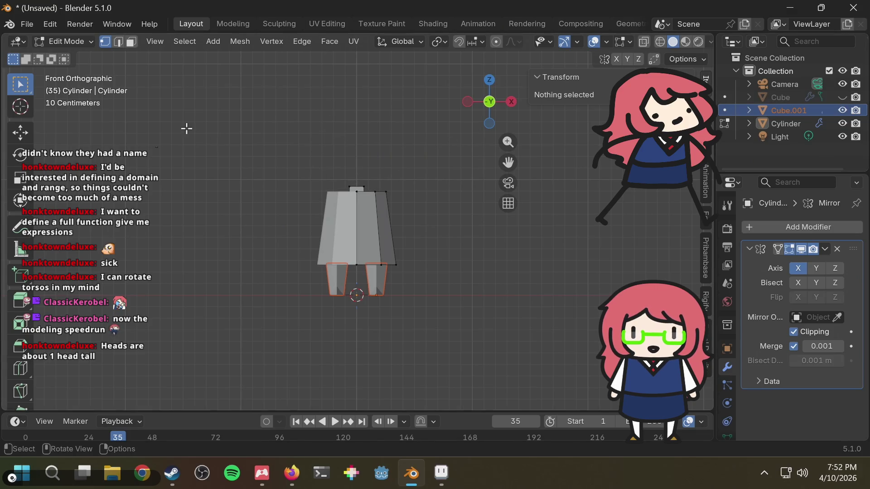
scroll(345, 171, up, 2)
Remove the stray small top face of the skirt and return to Object Mode
click(346, 171)
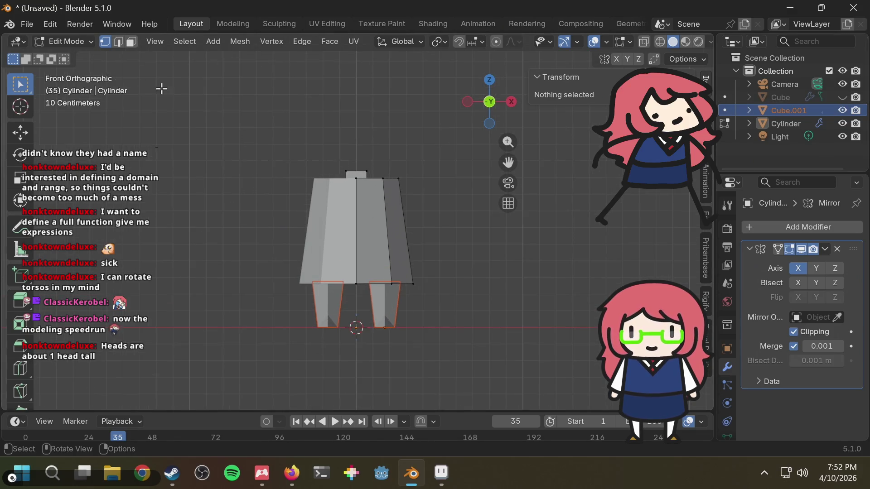
key(ctrl+z)
key(ctrl+z)
key(ctrl+z)
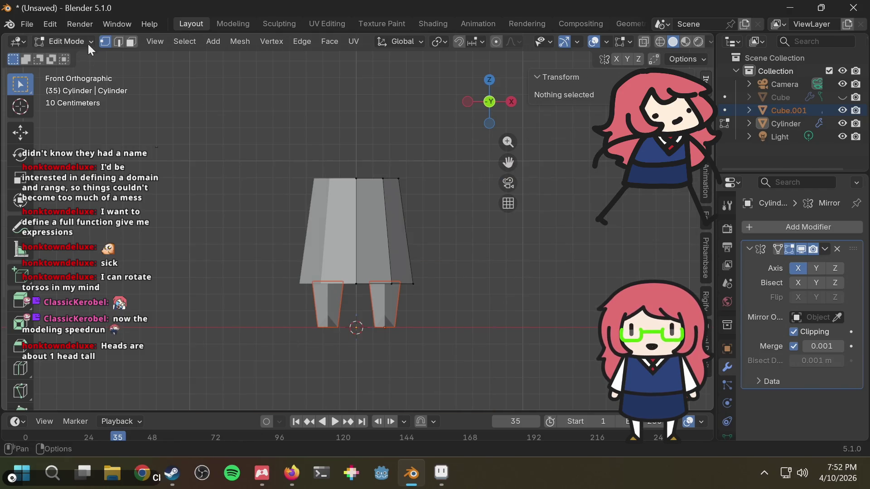
click(86, 41)
click(82, 54)
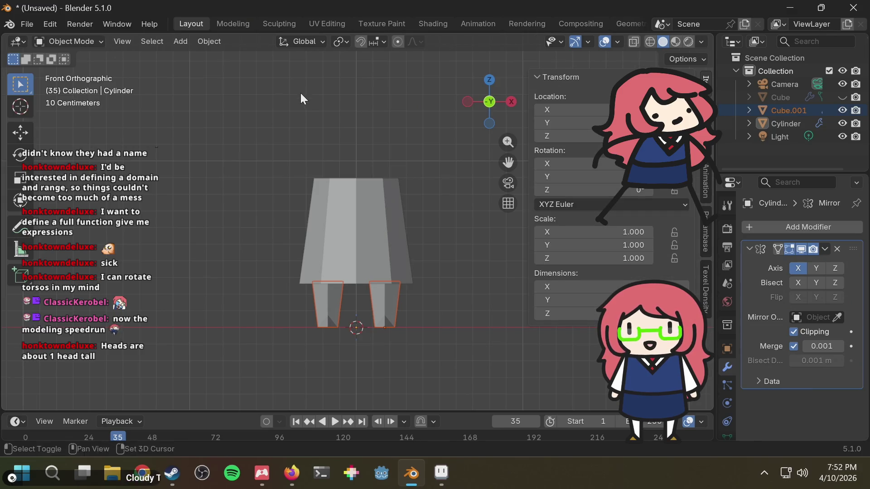
Add a new cube, rotate it 45° around Z, and scale it to 0.25 twice
key(shift+a)
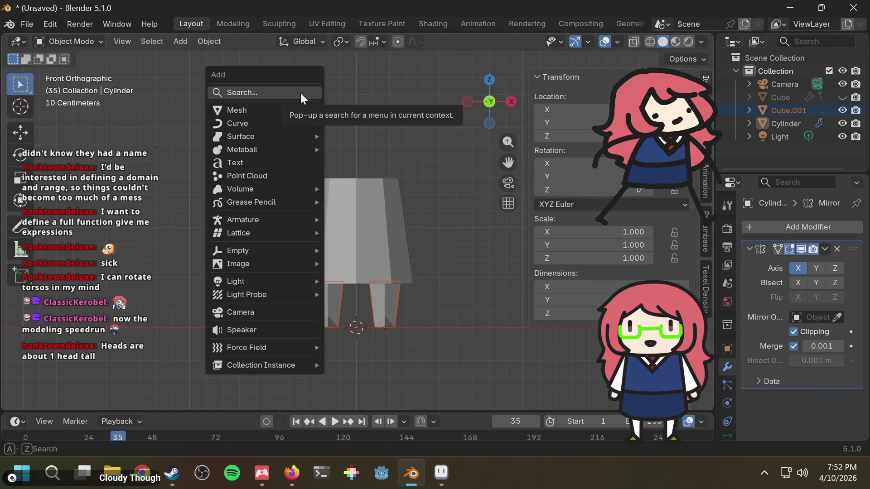
text(cube)
key(Return)
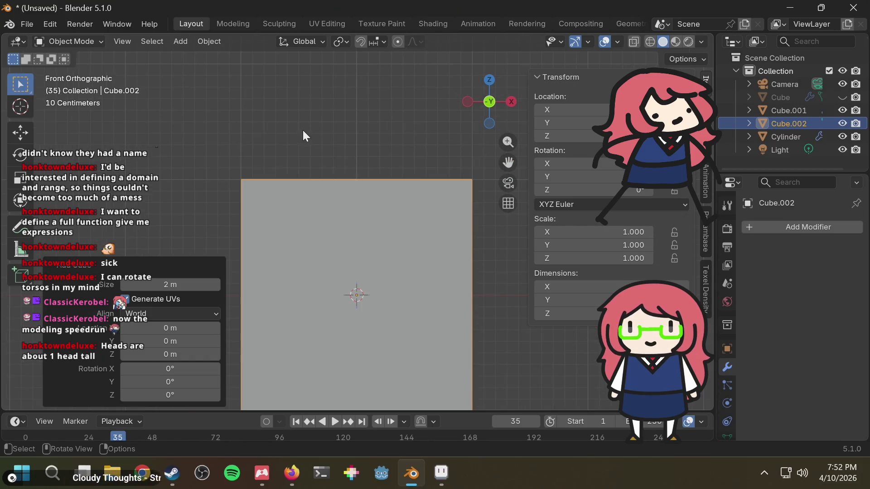
text(r45)
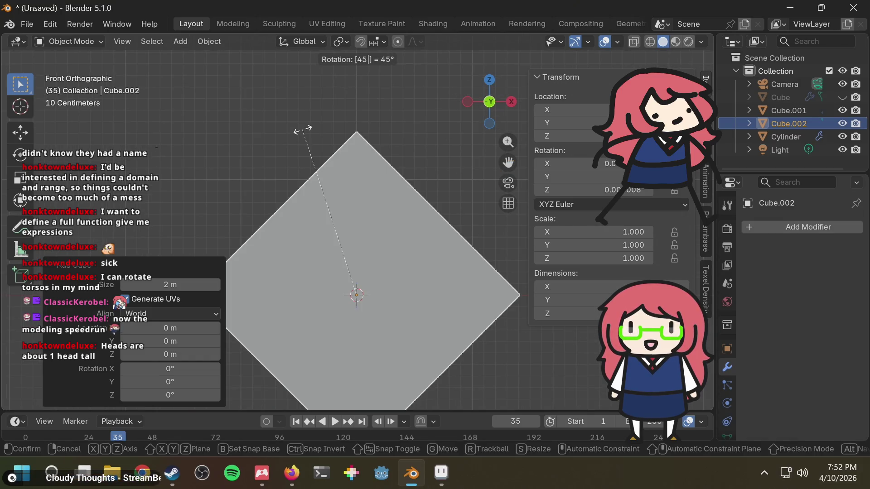
text(z)
key(Return)
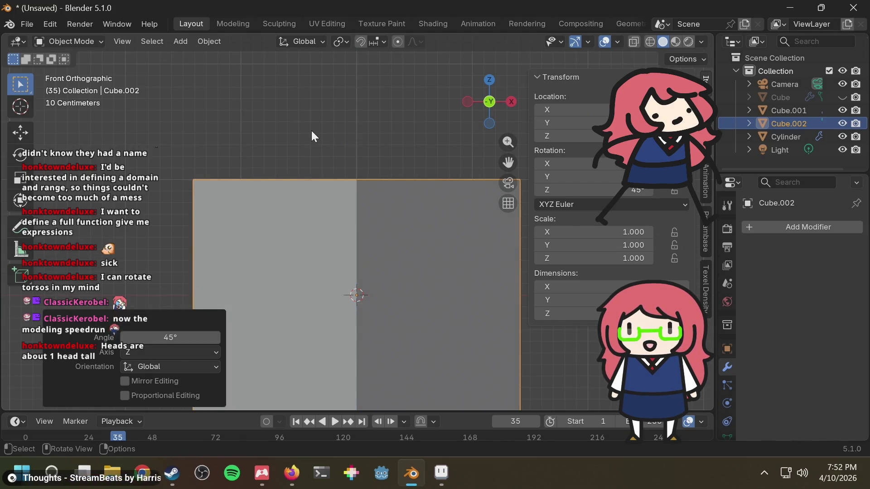
text(s.25)
key(Return)
text(s.25)
key(Return)
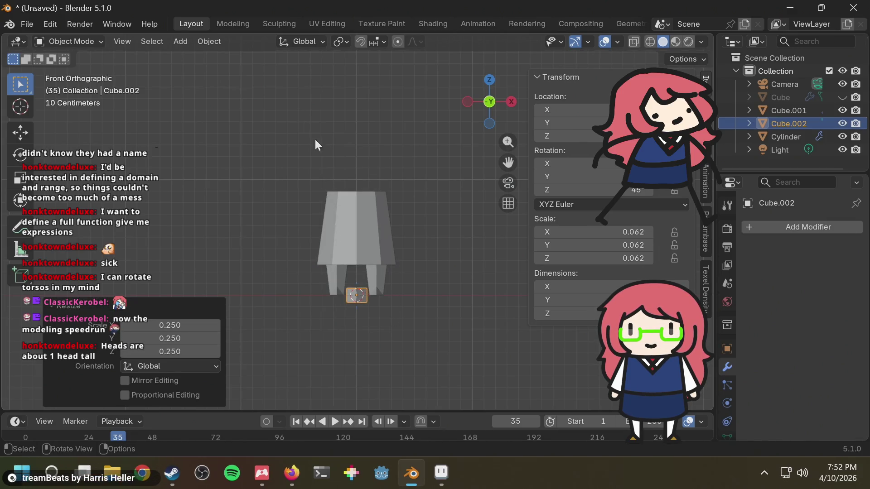
Unhide the head object and raise the small cube to torso height
scroll(316, 144, up, 2)
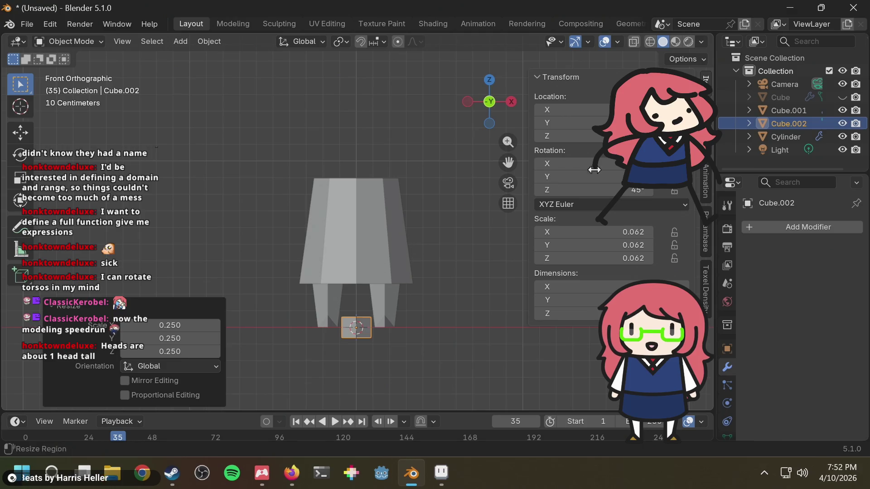
click(841, 97)
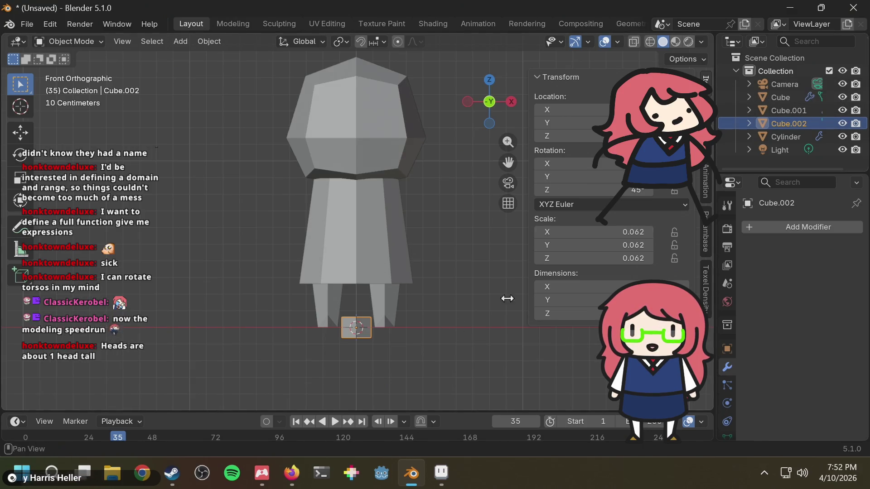
key(g)
key(z)
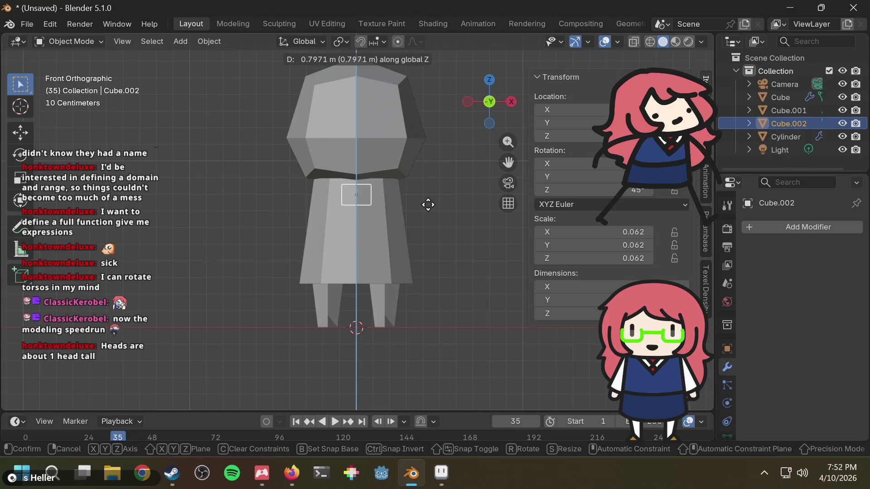
click(427, 205)
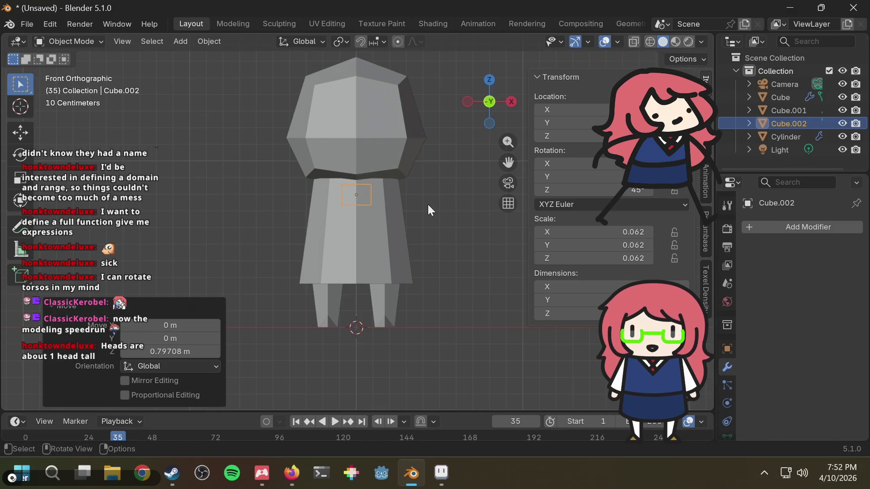
Turn the cube 90° and move it 0.29652 m along X beside the torso
text(r90)
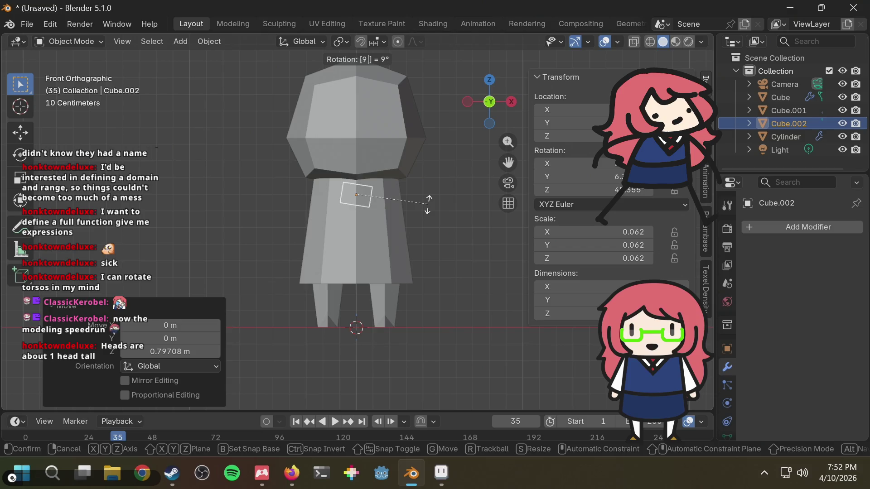
key(Return)
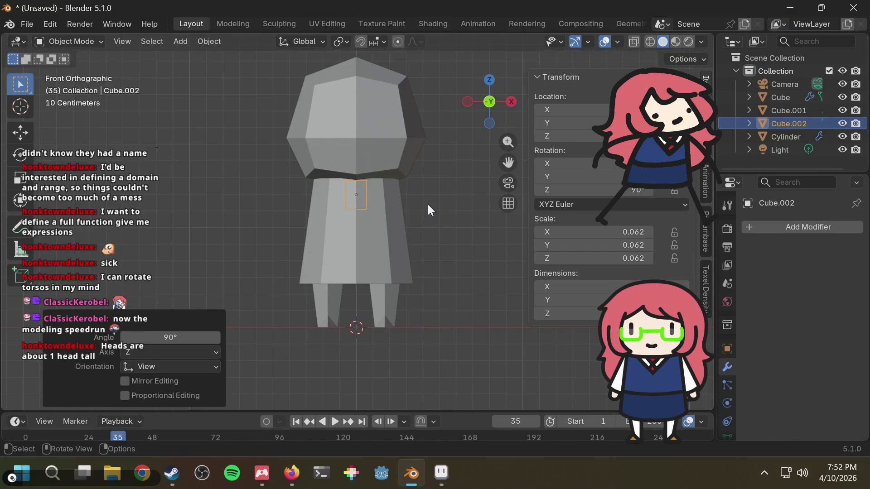
key(g)
key(x)
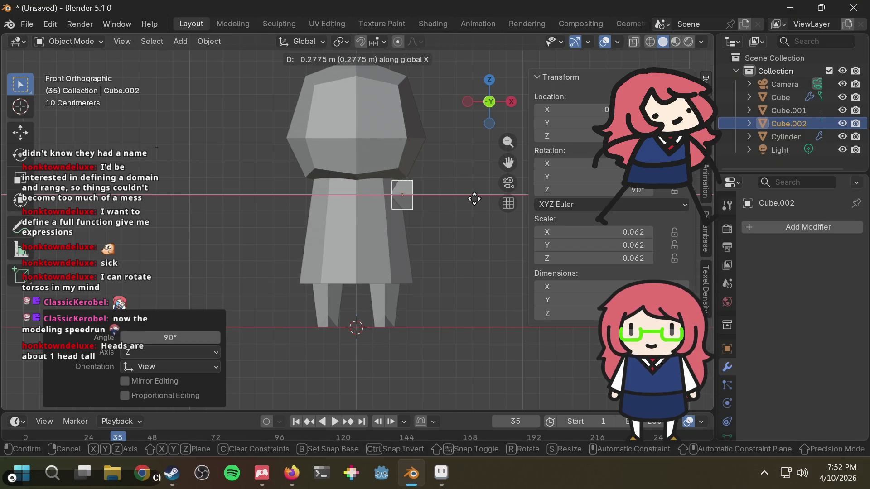
key(Escape)
key(g)
key(x)
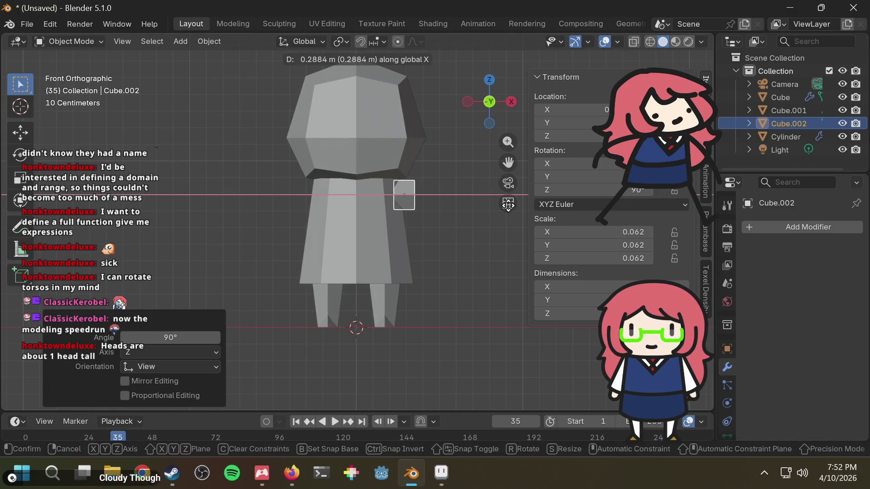
click(510, 206)
mouse_move(459, 229)
middle_down()
mouse_move(333, 250)
mouse_move(311, 275)
mouse_move(441, 266)
mouse_move(463, 234)
mouse_move(381, 249)
middle_up()
Edit the cube's mesh isolated in front local view with X-ray enabled
scroll(449, 244, up, 5)
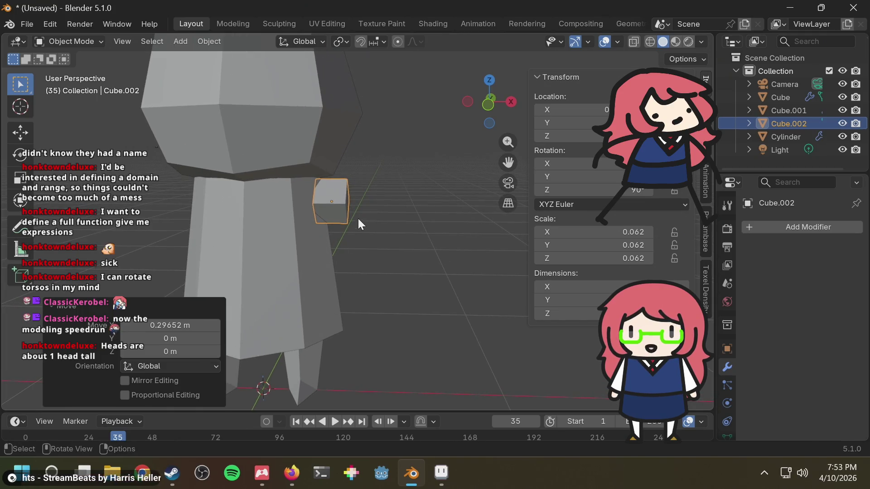
click(84, 42)
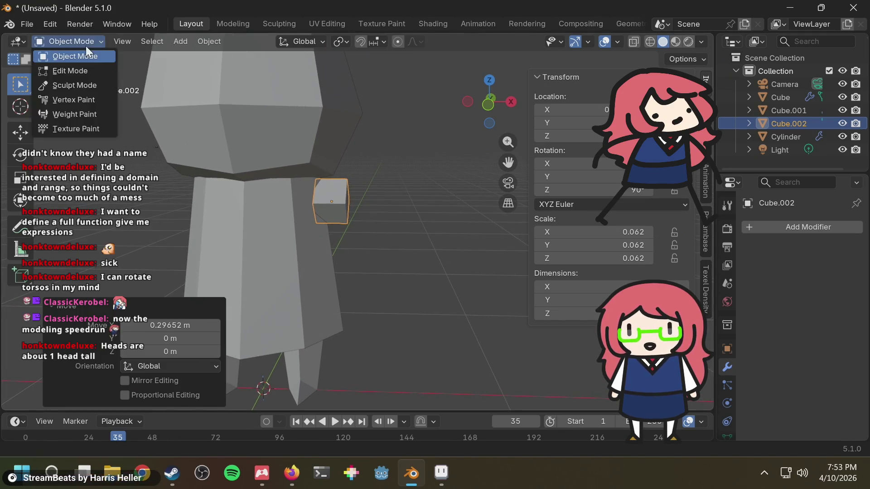
click(82, 72)
click(488, 107)
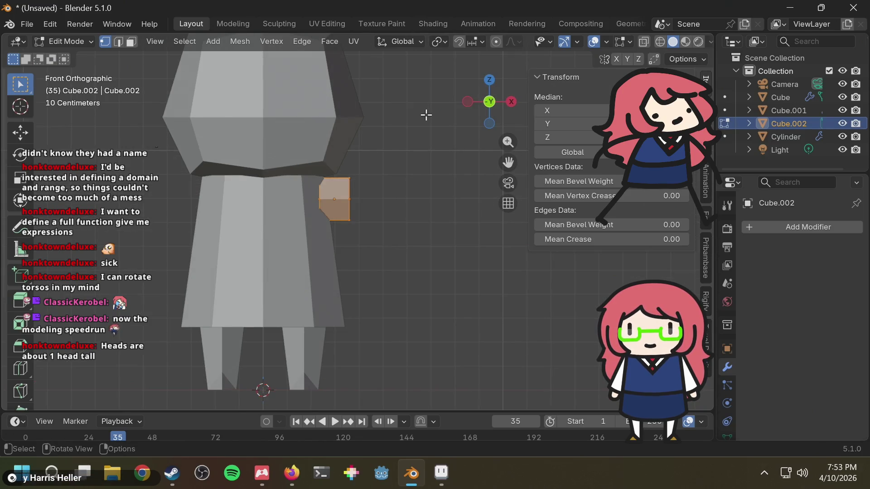
key(KP_Divide)
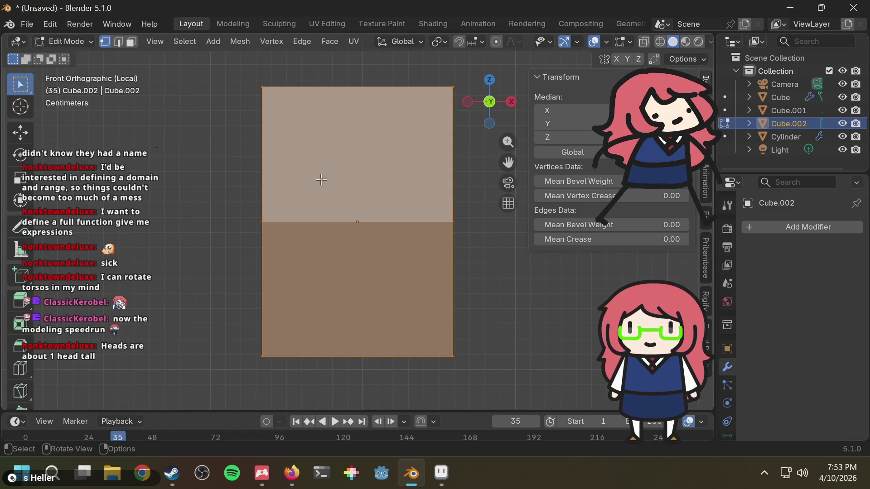
scroll(322, 179, down, 2)
key(alt+z)
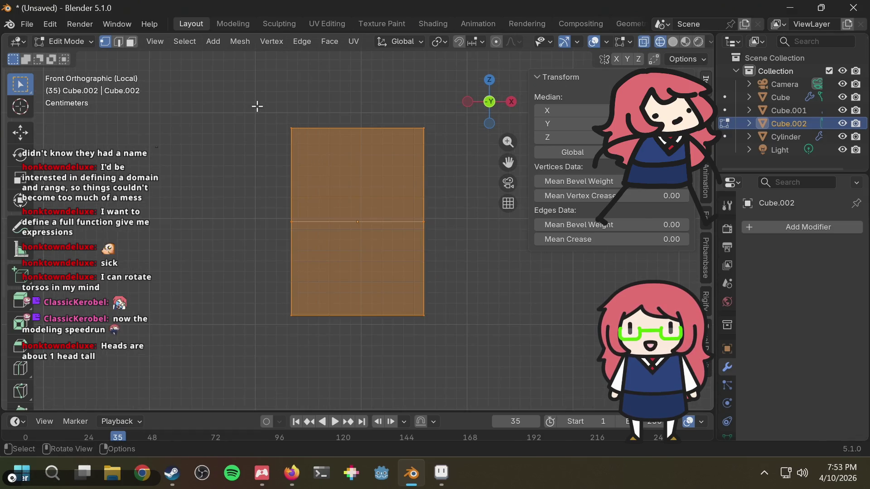
Scale down the cube's left edge to taper the arm
click(257, 106)
scroll(321, 154, down, 2)
drag(280, 134, 336, 321)
key(s)
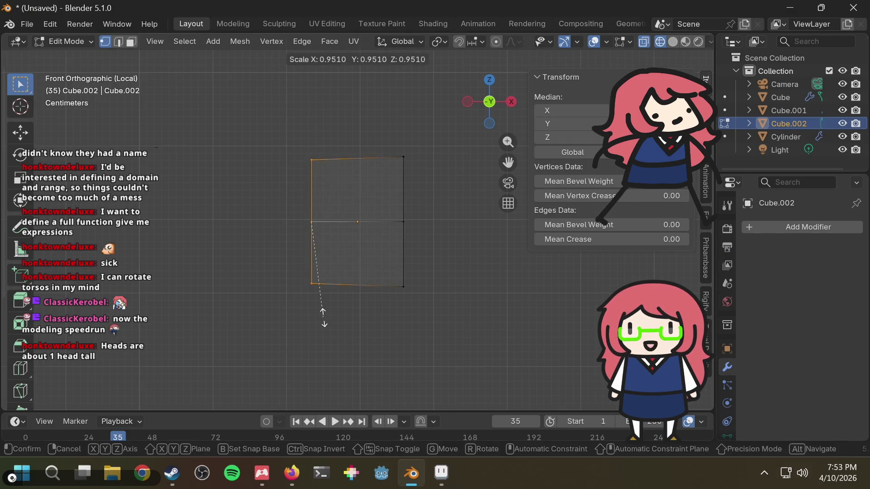
click(326, 295)
Stretch the right edge 0.35557 m out along X, then leave local view and X-ray
scroll(354, 285, down, 3)
mouse_move(415, 162)
mouse_down()
mouse_move(369, 292)
mouse_move(283, 301)
mouse_up()
drag(414, 159, 374, 295)
key(g)
key(x)
click(524, 297)
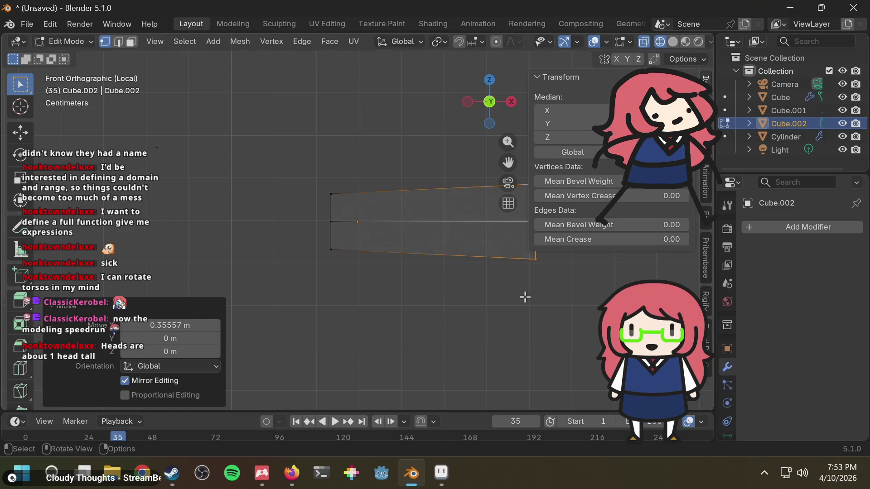
key(KP_Divide)
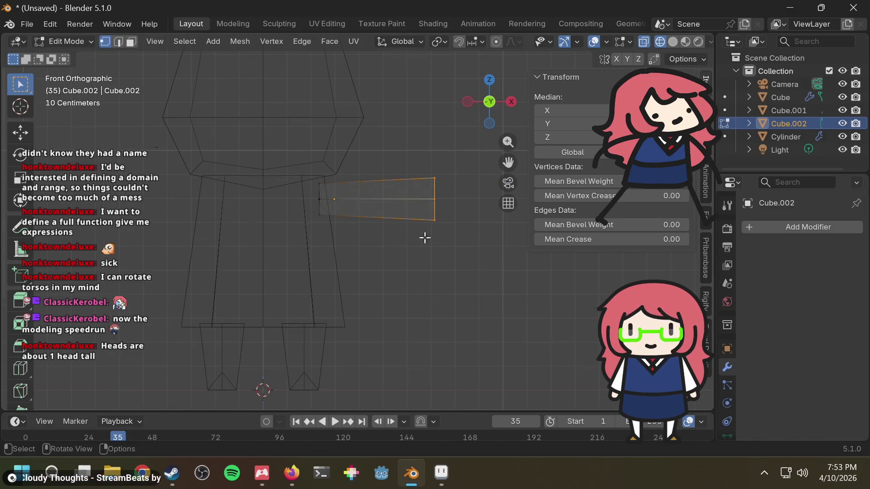
key(shift+z)
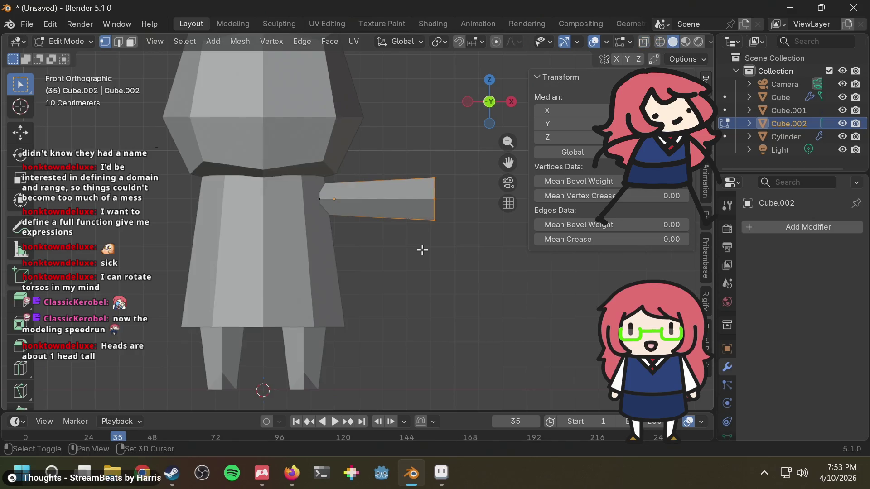
Back in Object Mode, raise the arm piece vertically
key(alt+a)
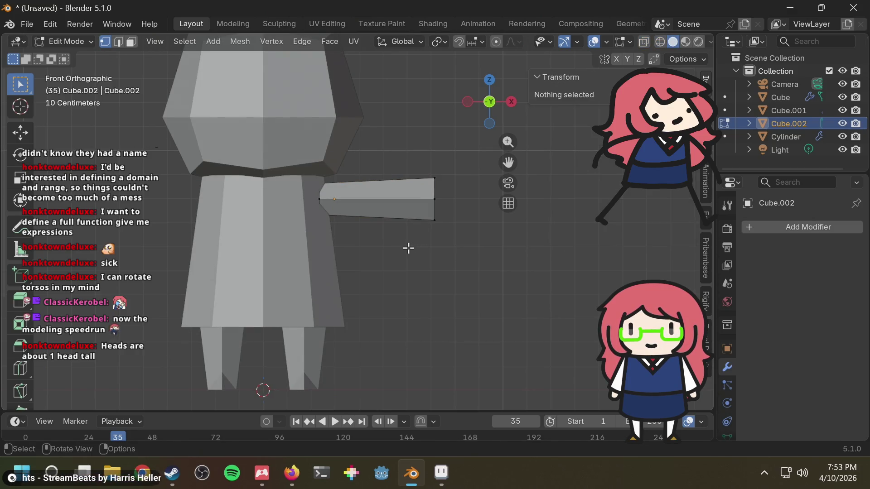
key(Tab)
key(g)
key(z)
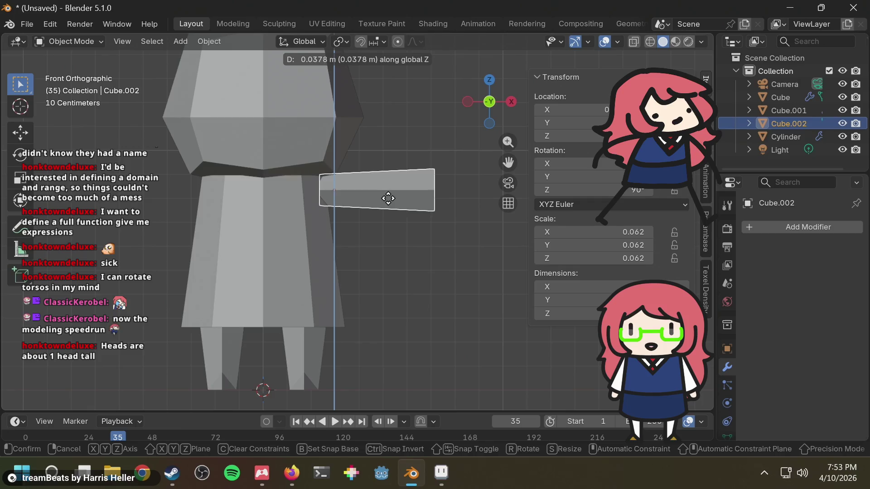
click(383, 205)
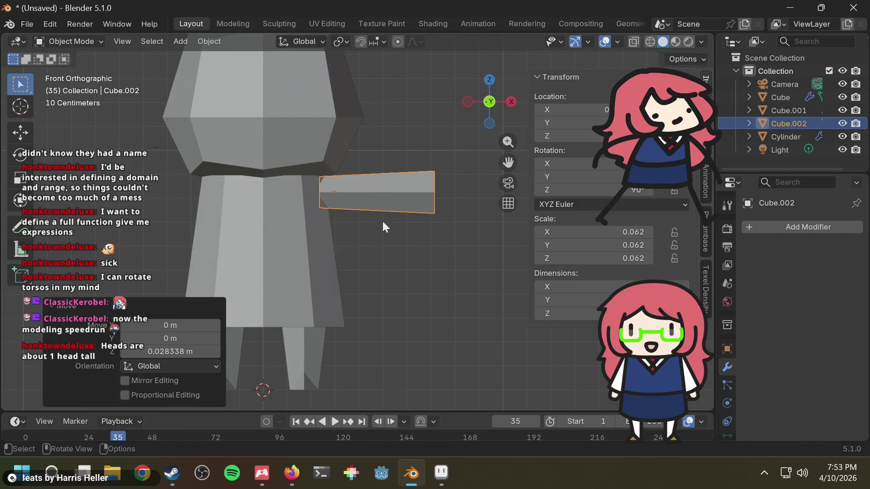
scroll(382, 221, down, 2)
shift+middle_drag(378, 247, 395, 250)
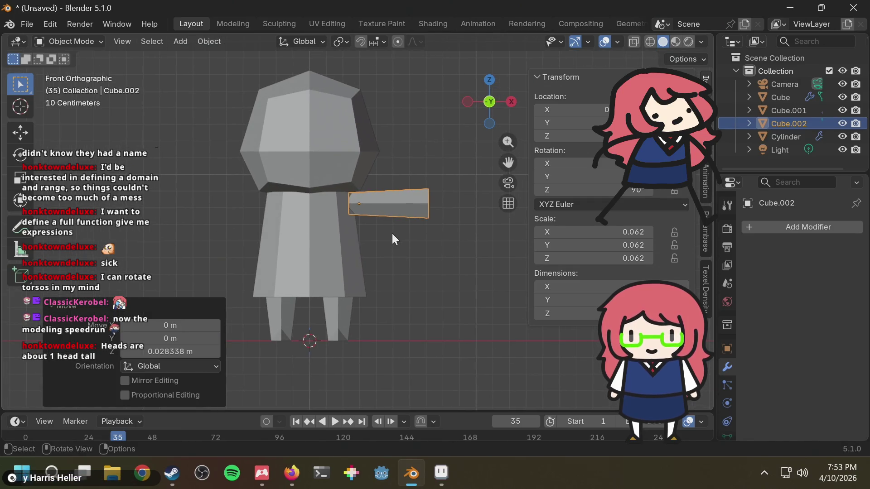
Shift the arm 0.035365 m closer to the torso along X and rotate it level
key(r)
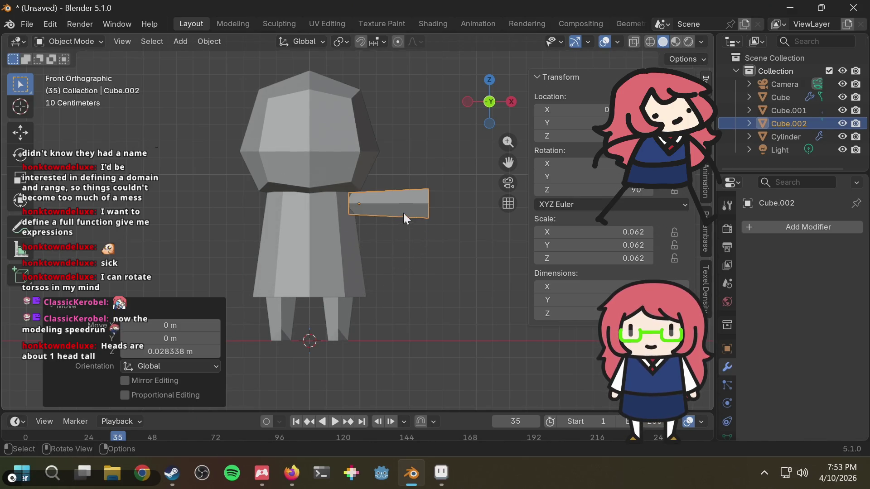
right_click(404, 247)
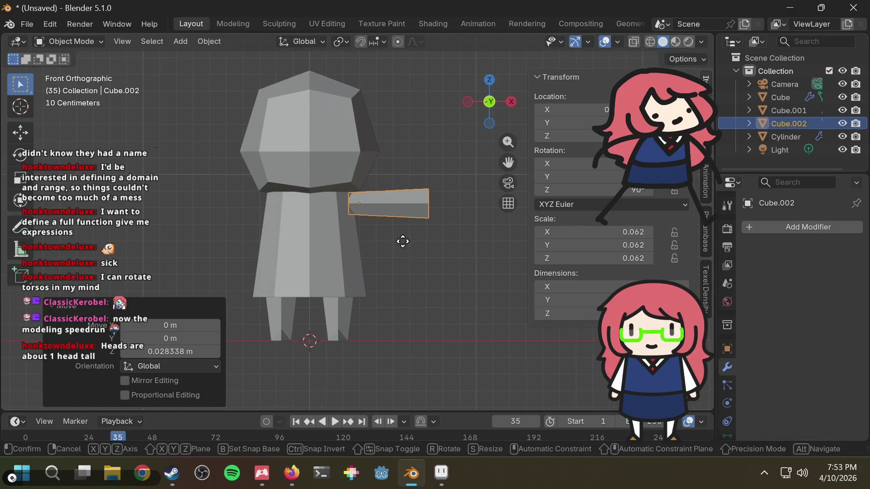
key(g)
key(x)
click(397, 240)
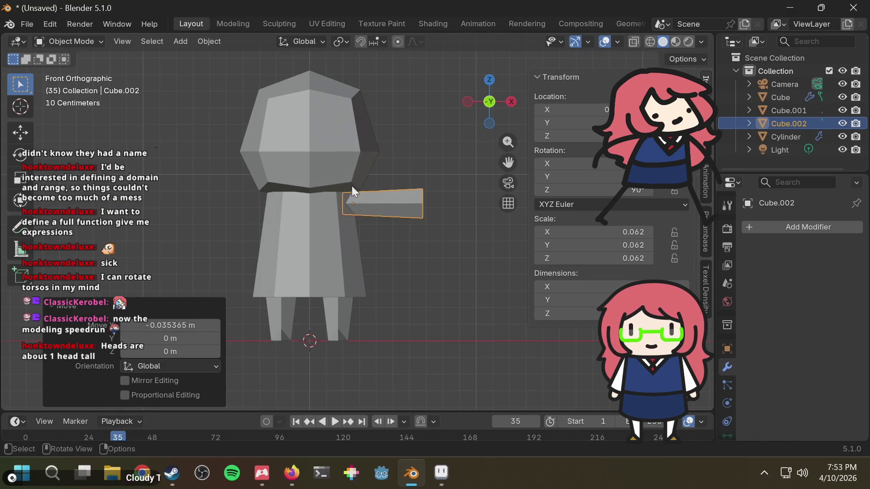
key(r)
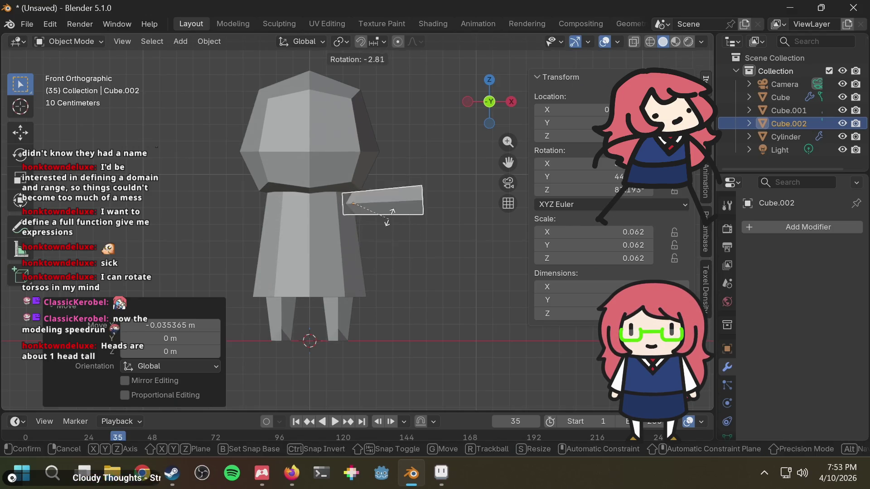
click(385, 229)
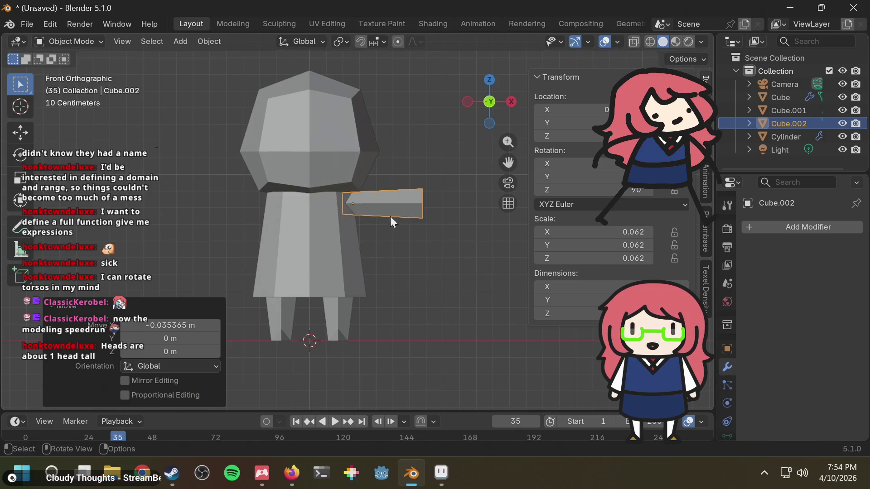
In Edit Mode with X-ray, box-select the vertices at the arm's outer end
key(Tab)
key(shift+z)
drag(431, 163, 412, 237)
Stretch the arm-end vertices 0.073451 m along X, turn off X-ray, then undo the stretch
key(g)
key(x)
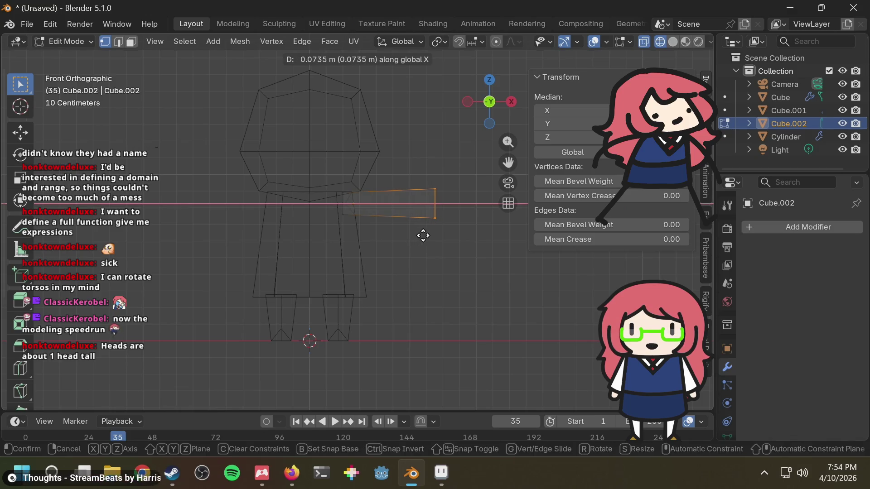
click(423, 236)
key(shift+z)
key(shift+z)
key(shift+z)
key(ctrl+z)
key(ctrl+z)
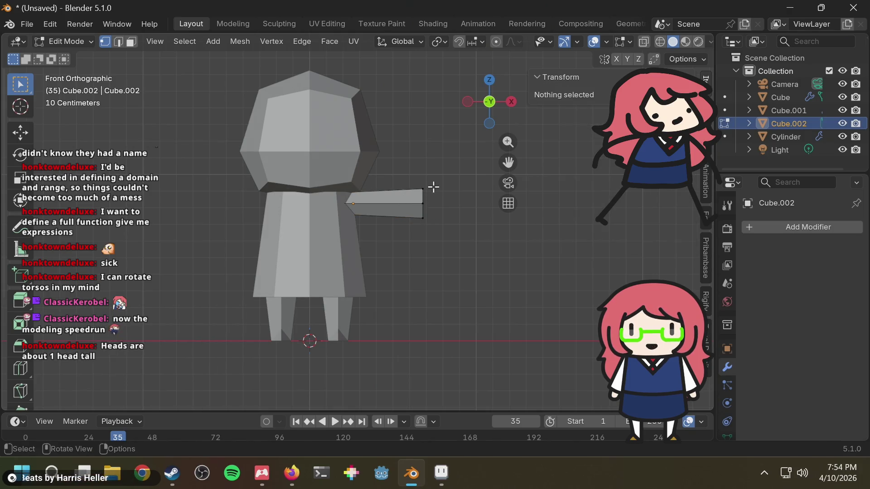
Return to Object Mode, reselect the arm, and rotate it exactly 90°
click(76, 40)
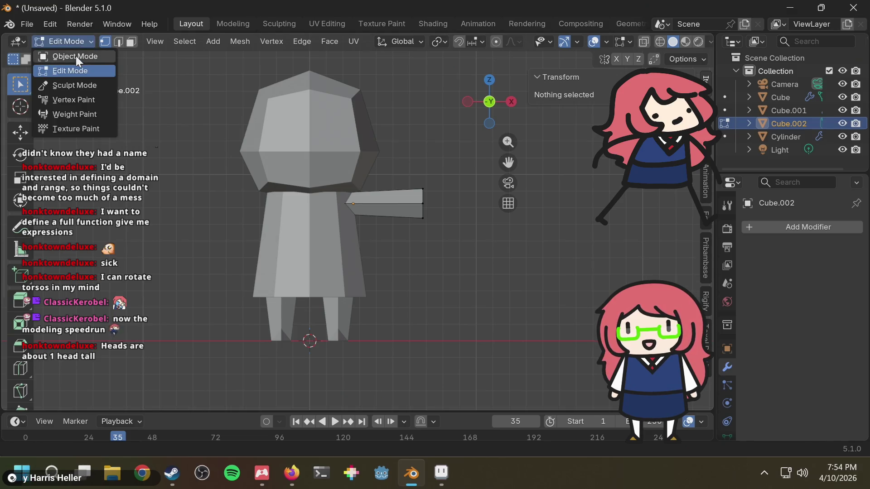
click(75, 57)
click(418, 171)
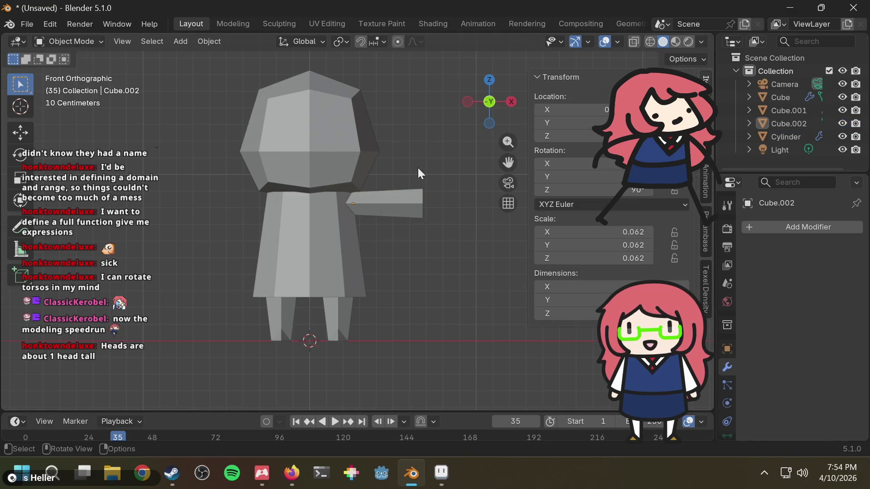
click(399, 200)
text(r)
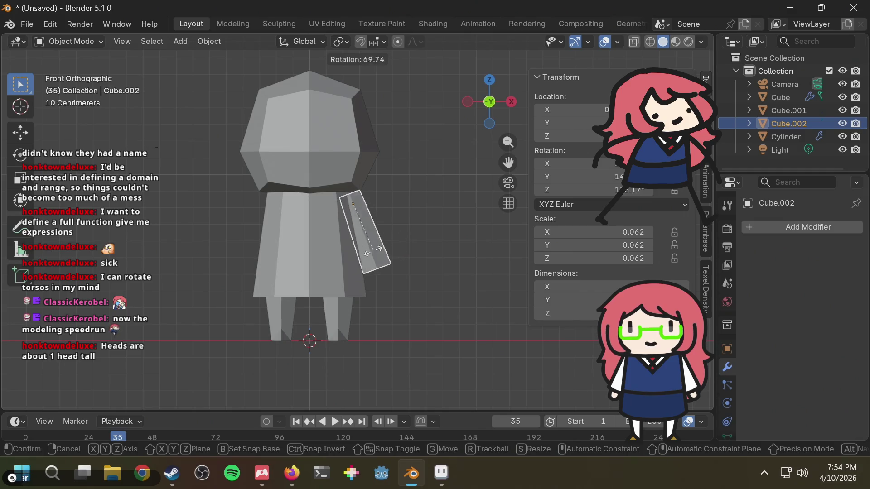
text(90)
key(Return)
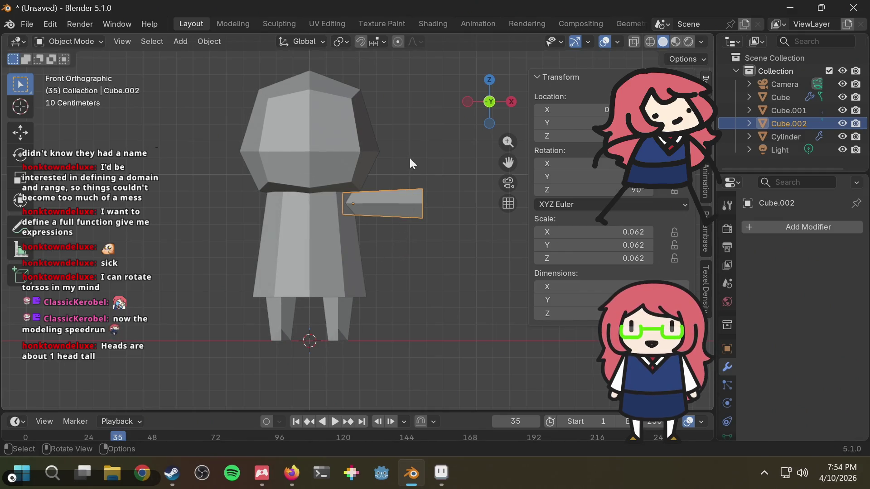
key(F3)
Add a Mirror modifier to the Cube.002 arm
text(cube)
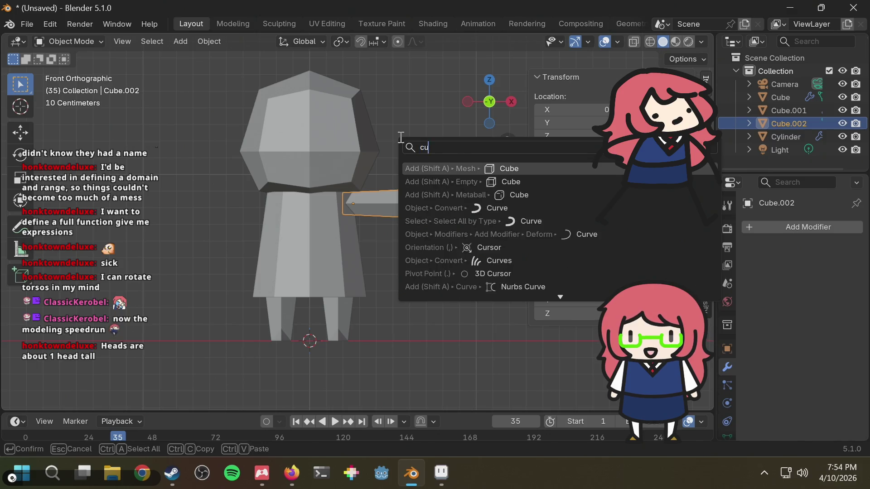
key(Escape)
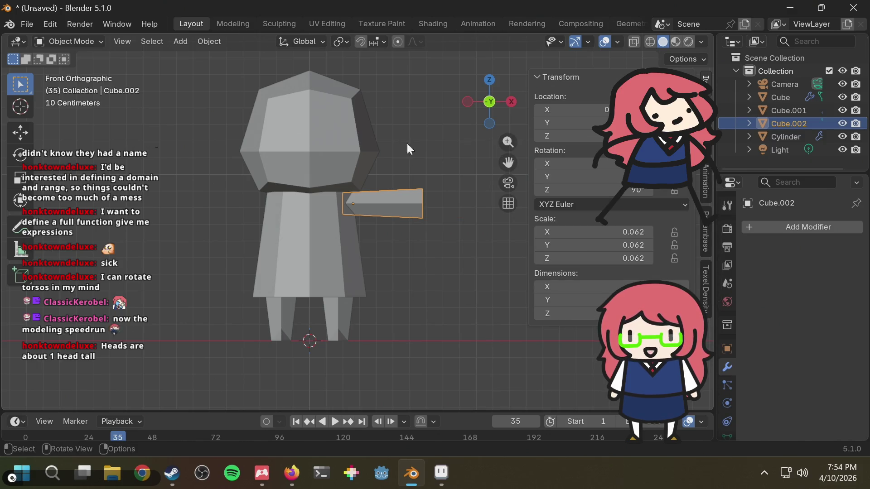
click(827, 231)
text(mirr)
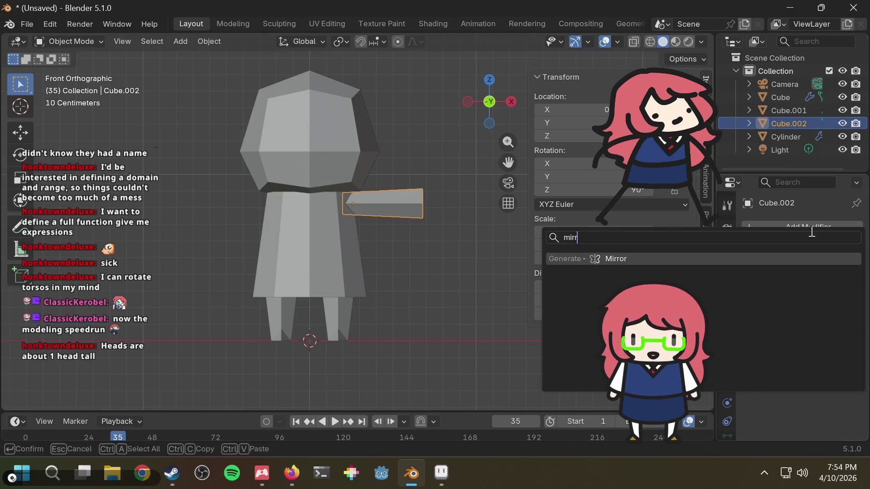
key(Return)
click(796, 318)
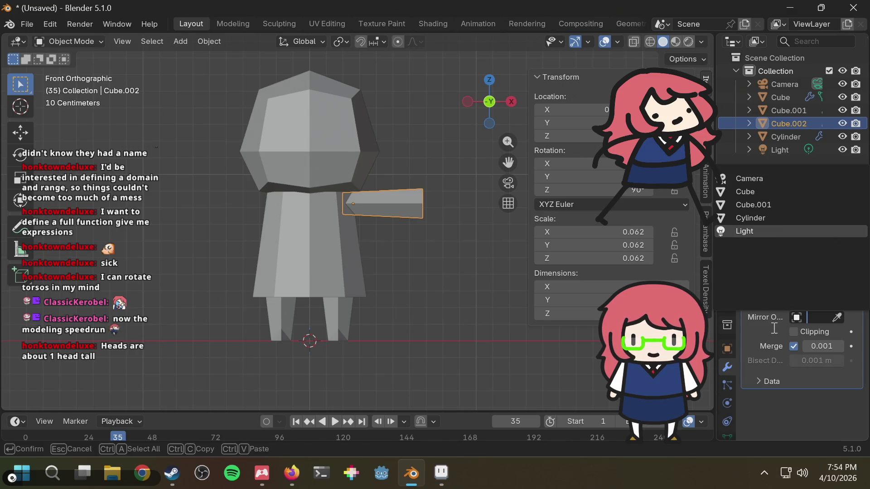
click(380, 151)
Apply All Transforms to the arm through the F3 search
click(395, 205)
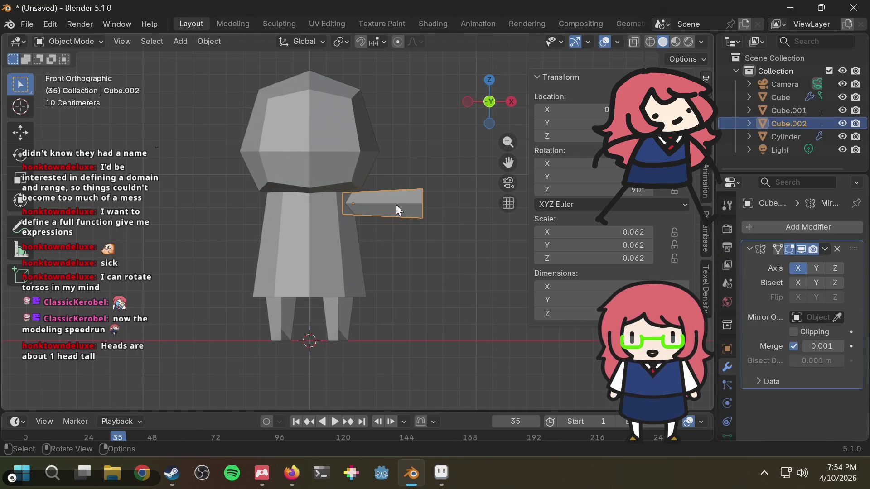
key(F3)
text(appy)
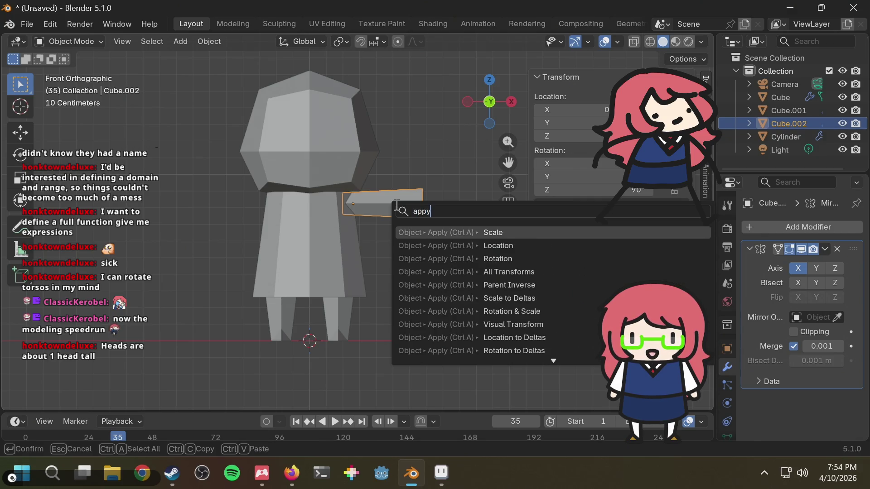
key(Down)
key(Down)
key(Down)
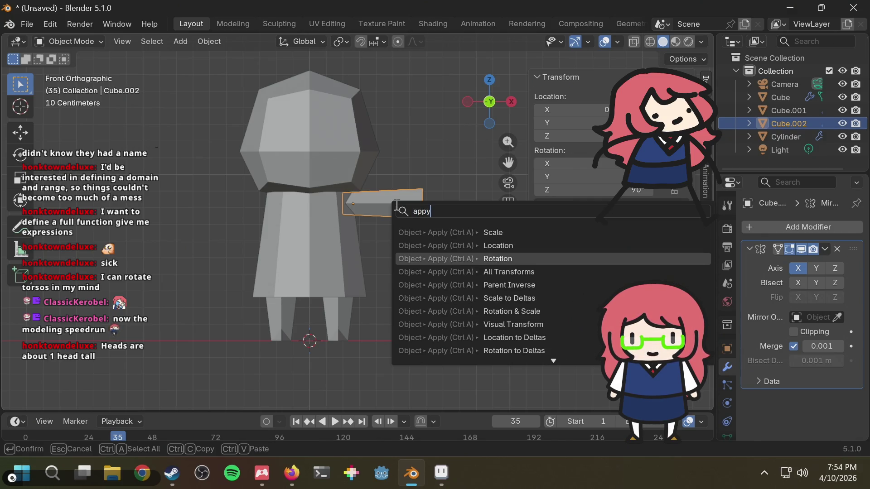
key(Return)
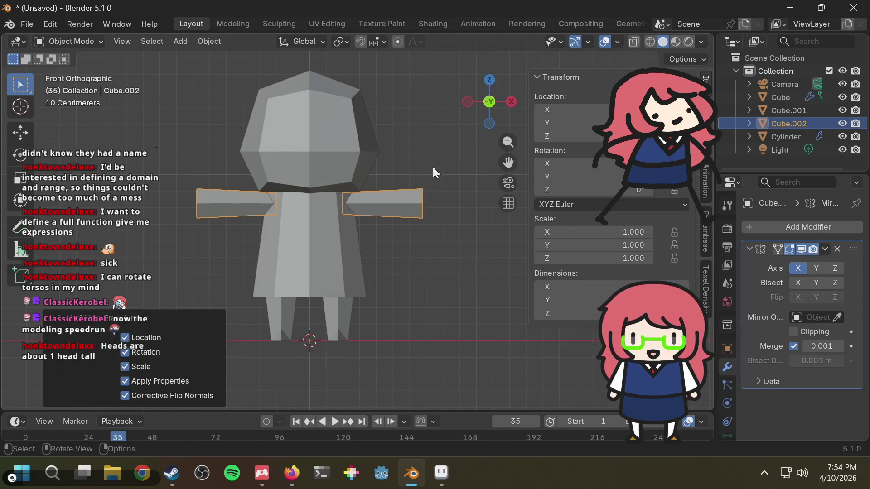
Deselect and reselect the arm to check the mirrored copy on the other side
click(409, 182)
click(404, 192)
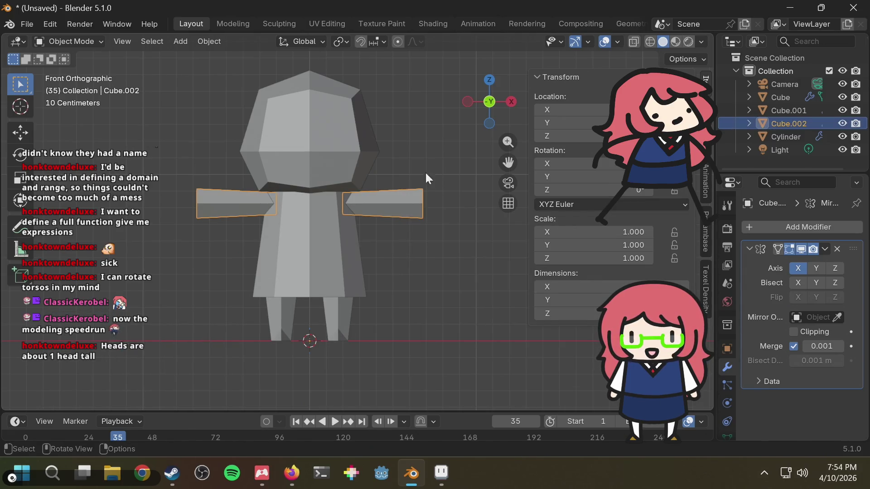
click(423, 159)
key(F3)
key(Escape)
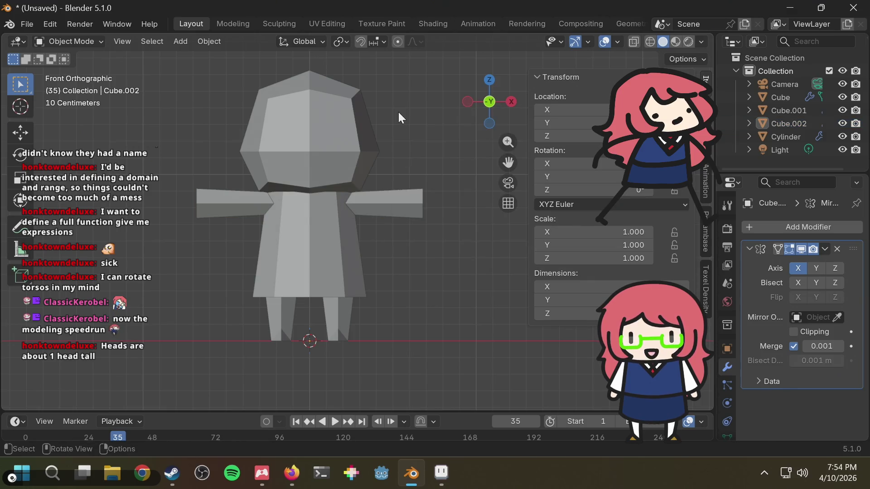
Add a cube, subdivide it once with Ctrl+1, and shrink it to a quarter twice
key(a)
key(shift+a)
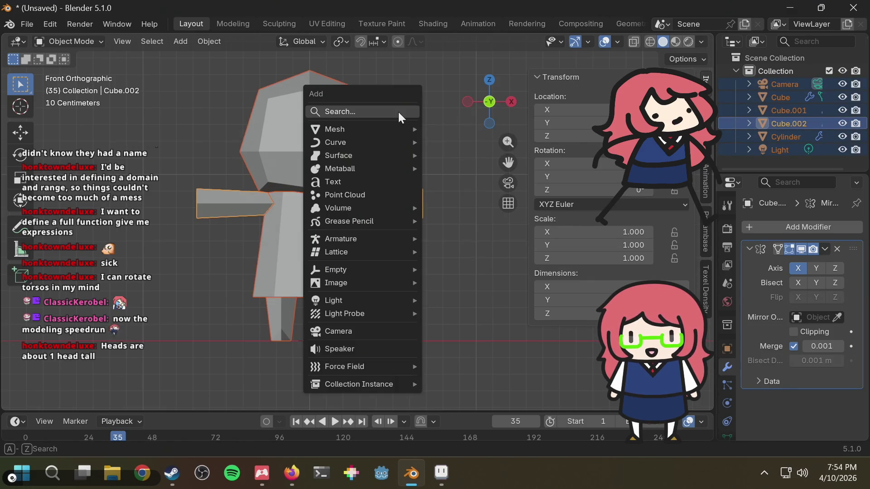
text(cube)
key(Return)
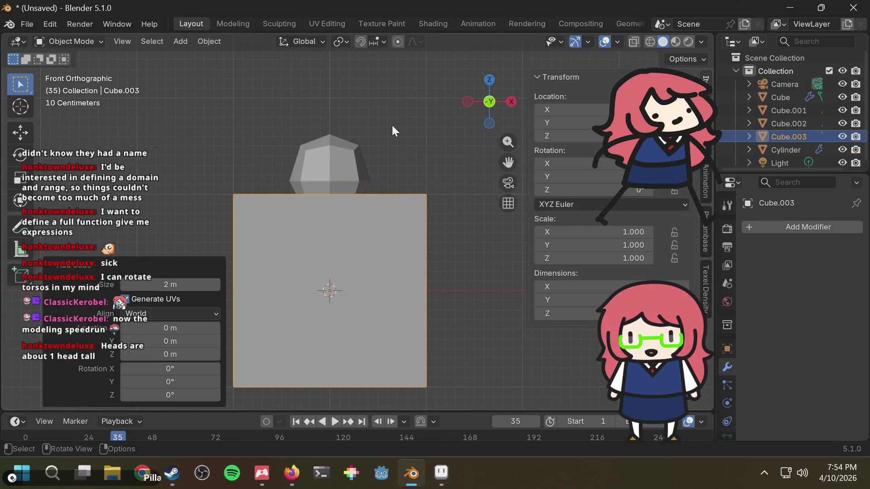
key(super+e)
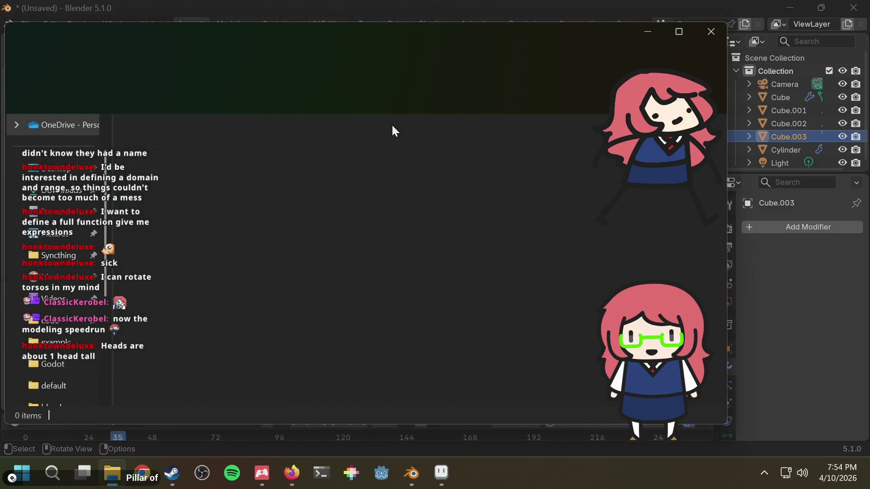
click(714, 36)
click(347, 280)
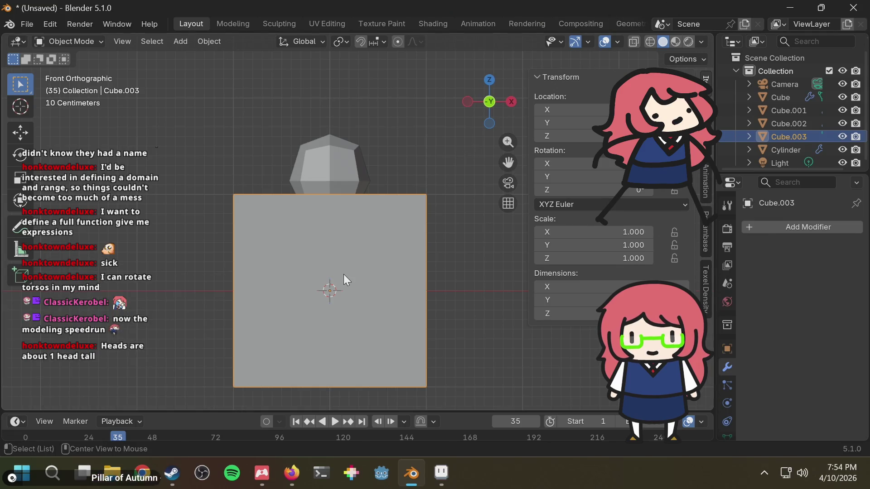
key(ctrl+1)
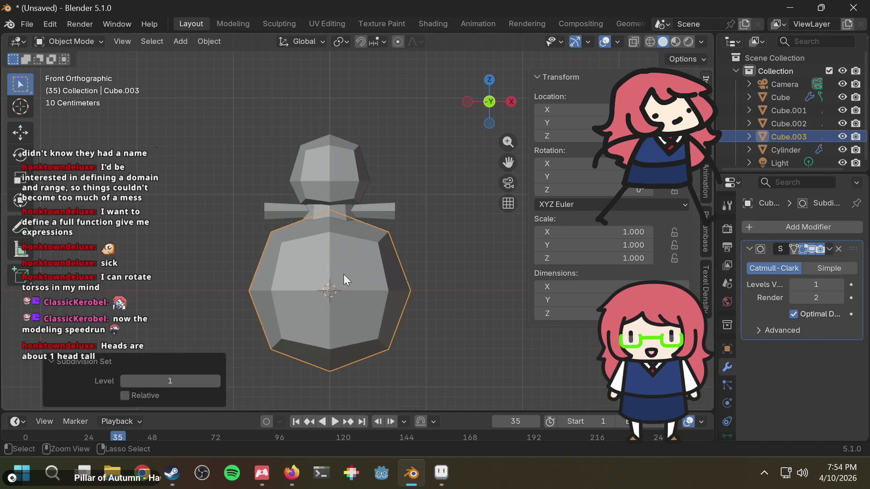
text(s)
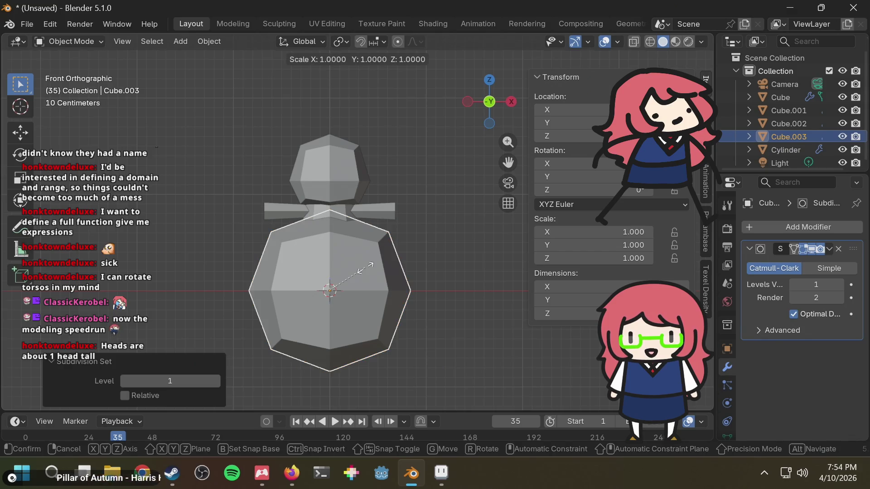
text(.25)
key(Return)
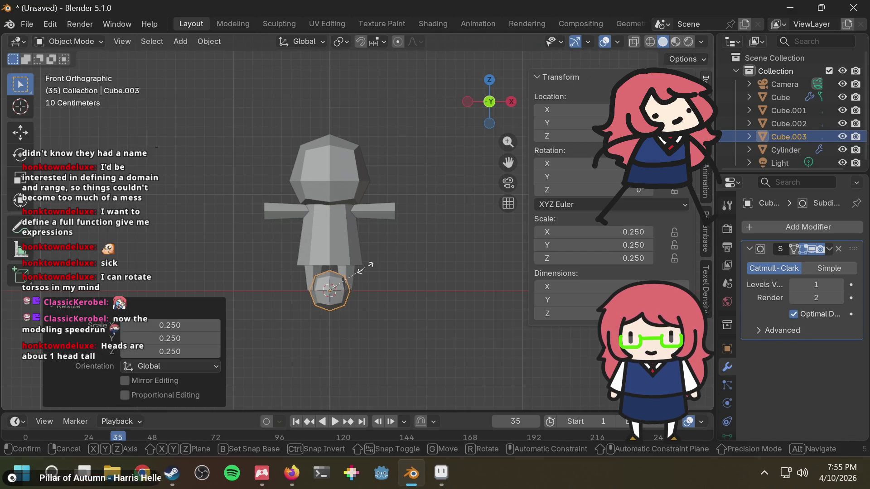
text(s.25)
key(Return)
Move the small cube up along Z and out along X to the arm's tip
key(g)
key(z)
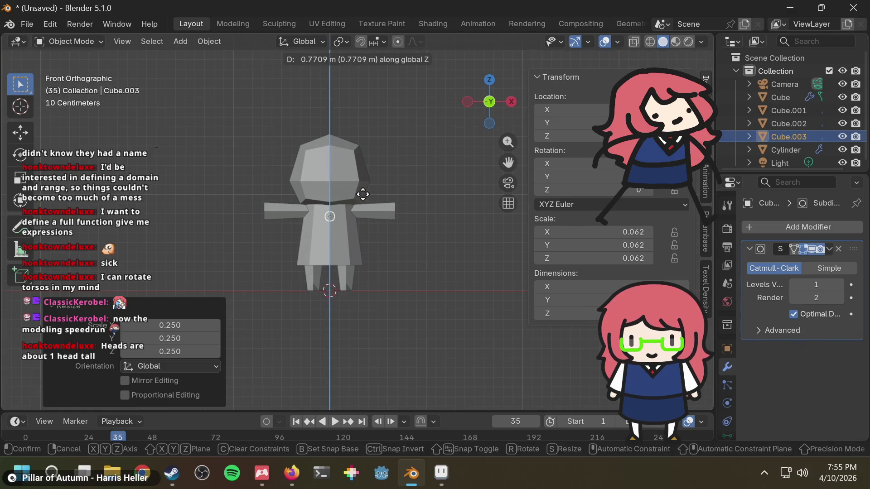
click(365, 189)
key(g)
key(x)
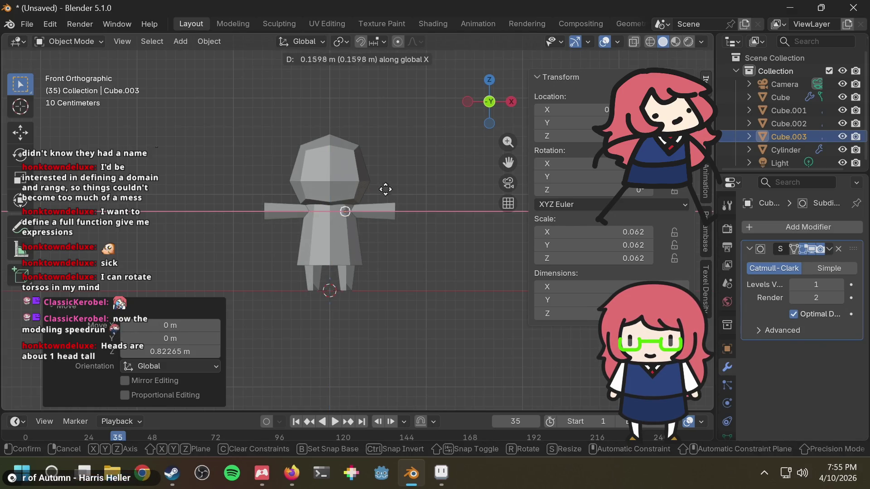
click(430, 188)
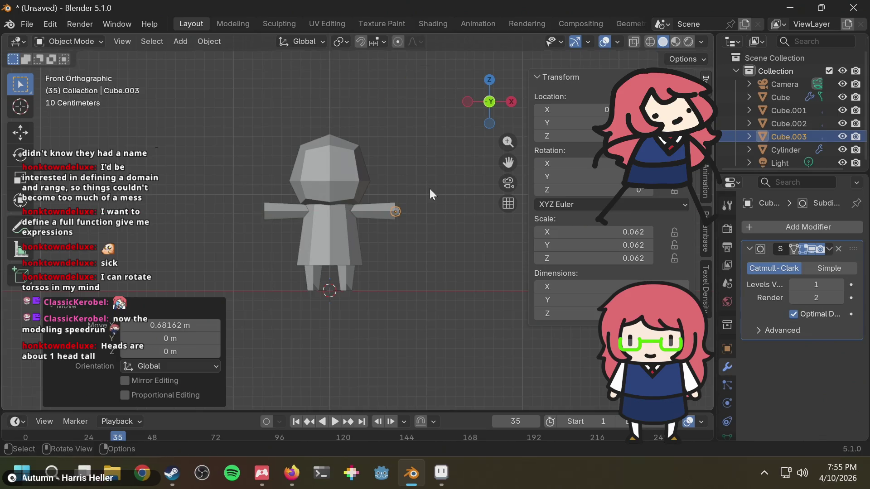
Enlarge the hand 1.5 times, frame it in view, and select the arm piece
text(s1.5)
key(Return)
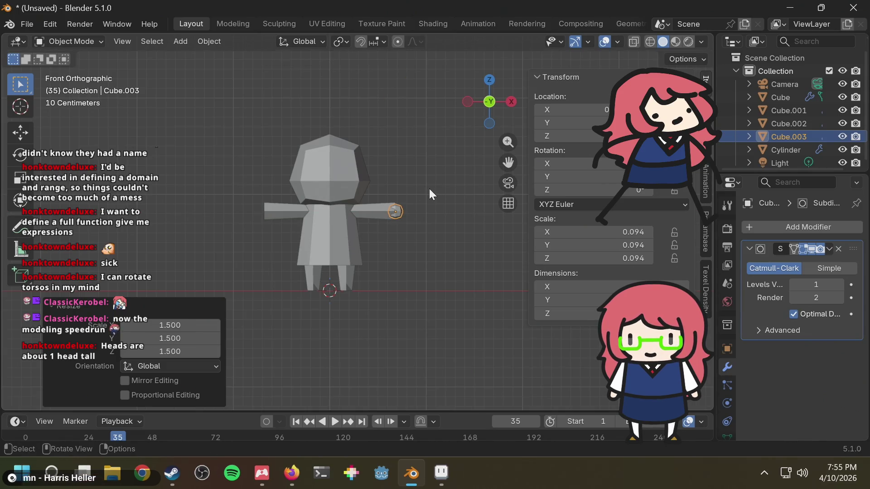
scroll(453, 215, up, 2)
scroll(453, 216, up, 4)
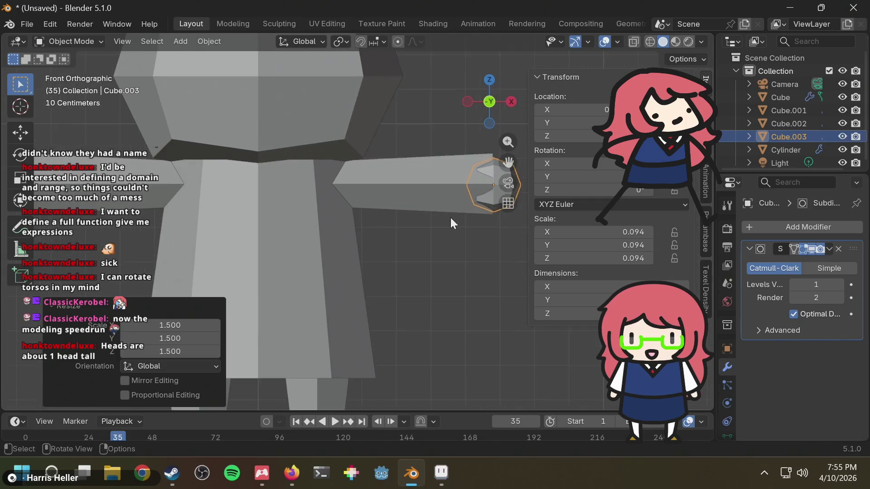
shift+middle_drag(454, 221, 347, 255)
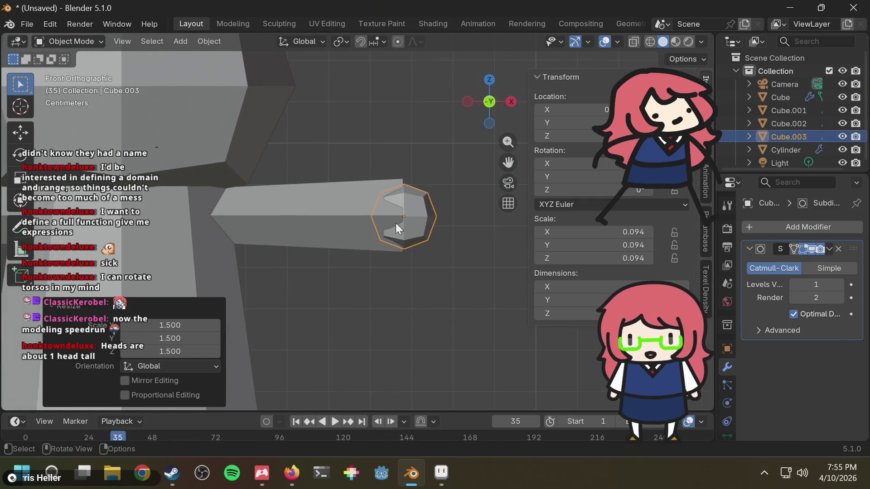
mouse_move(453, 239)
middle_down()
mouse_move(365, 255)
mouse_move(317, 281)
mouse_move(348, 292)
mouse_move(405, 289)
mouse_move(493, 262)
mouse_move(412, 275)
mouse_move(420, 279)
mouse_move(319, 197)
middle_up()
click(320, 197)
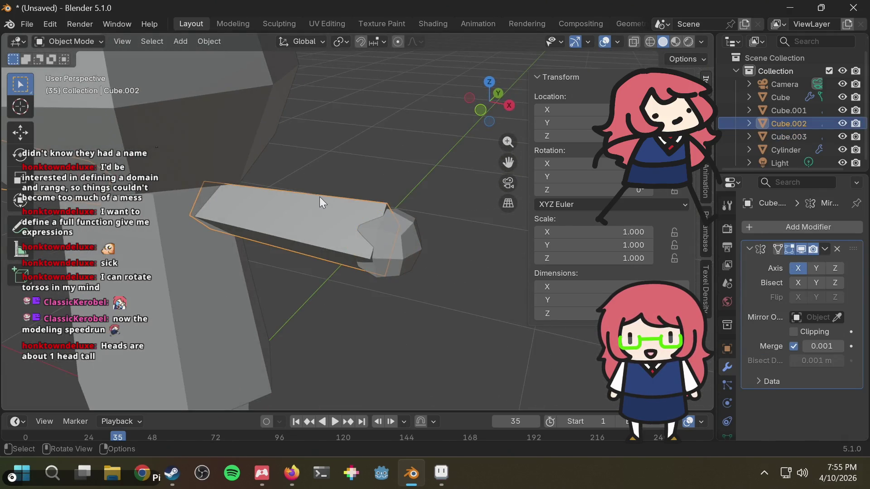
In wireframe Edit Mode, scale the arm's far-end vertices up by 1.127 from Right view
click(94, 44)
click(93, 70)
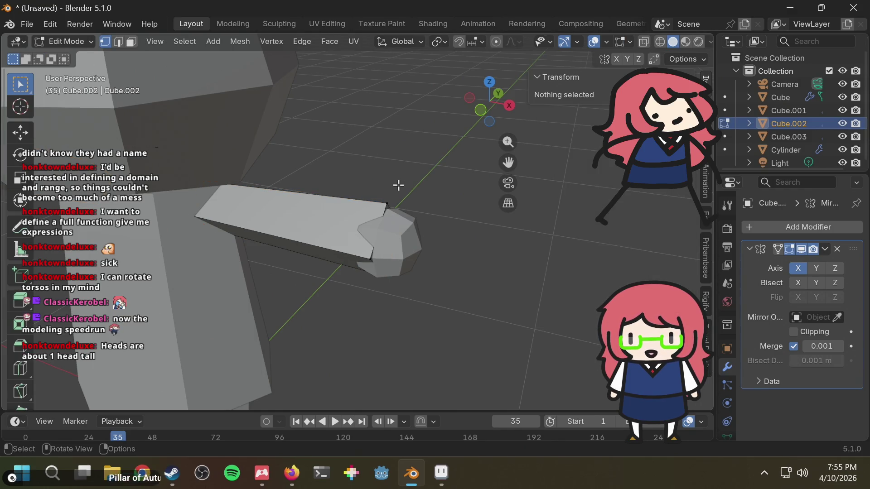
key(shift+z)
drag(405, 175, 339, 318)
click(482, 109)
click(507, 106)
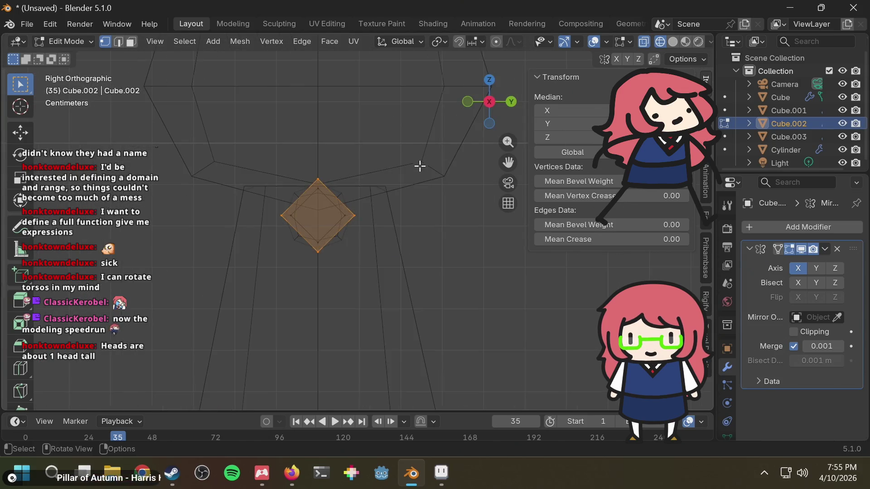
key(s)
click(428, 169)
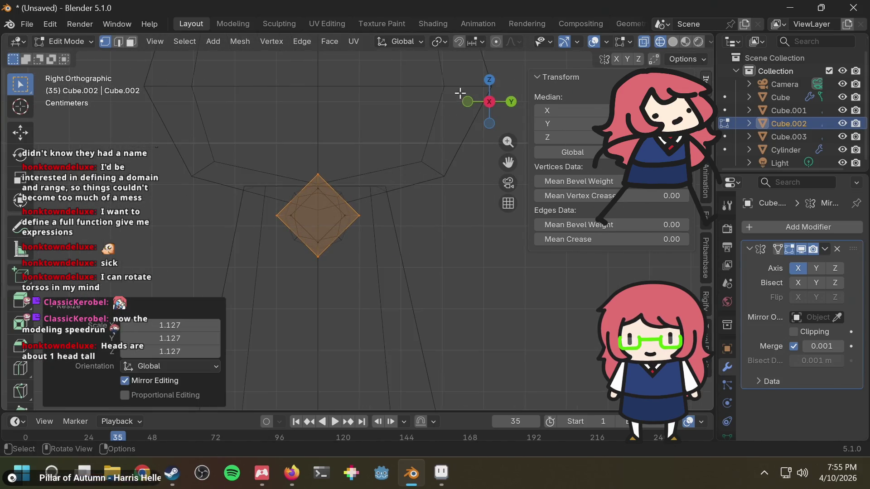
Return to Object Mode with solid shading and select the hand sphere
click(470, 101)
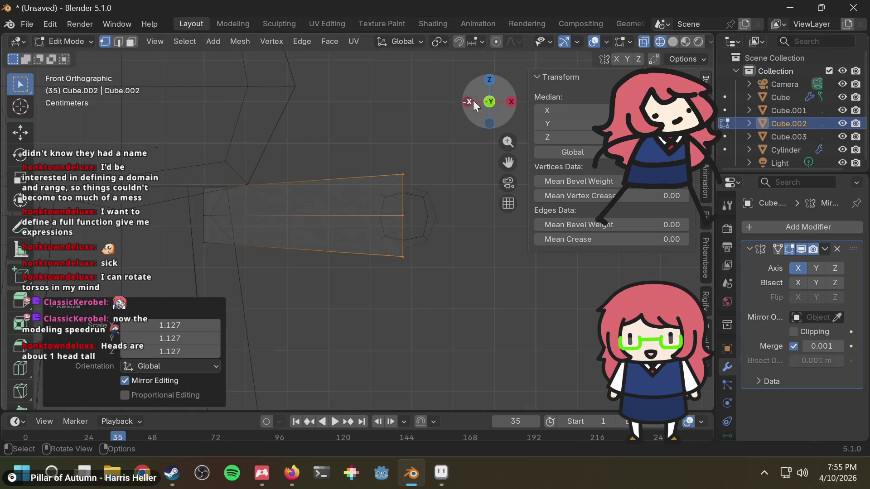
click(438, 158)
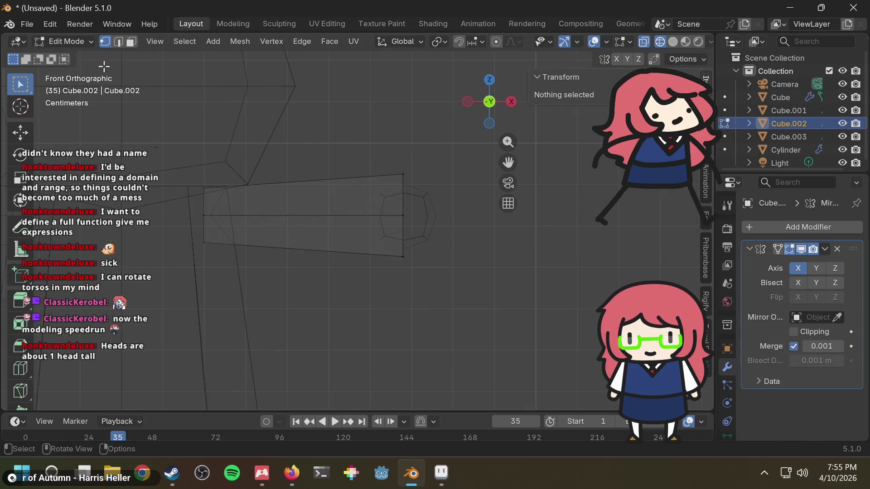
key(Tab)
key(shift+z)
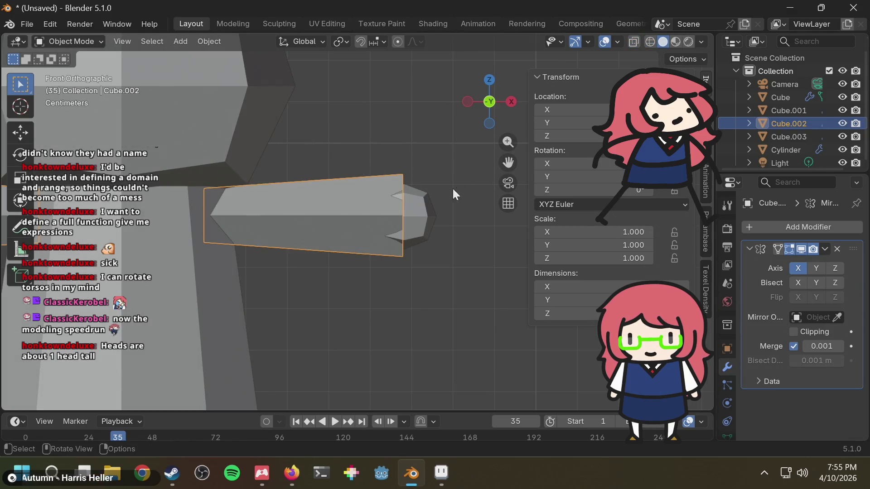
click(420, 200)
mouse_move(427, 179)
middle_down()
mouse_move(262, 229)
mouse_move(327, 239)
mouse_move(396, 233)
mouse_move(418, 212)
mouse_move(282, 245)
mouse_move(429, 193)
mouse_move(431, 177)
mouse_move(390, 208)
mouse_move(303, 229)
mouse_move(390, 199)
middle_up()
In Edit Mode, select the arm's end octagon ring in Right view and scale it by 1.32
click(356, 191)
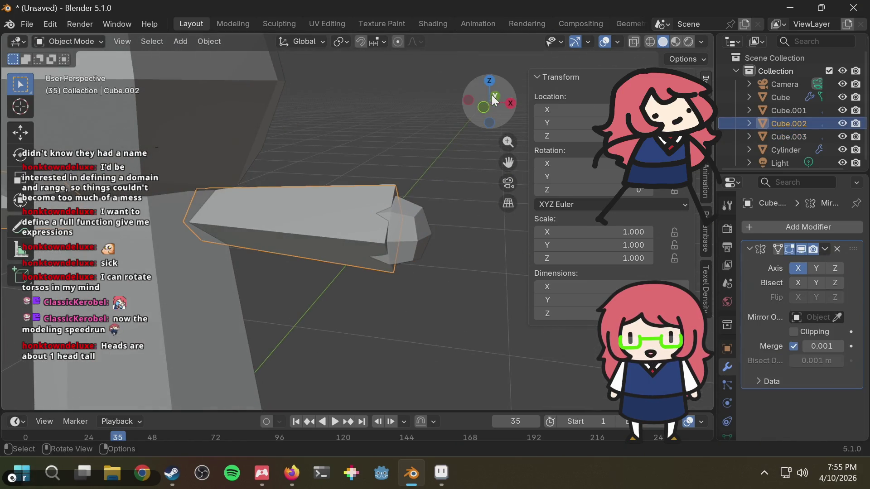
click(485, 107)
click(65, 40)
click(65, 69)
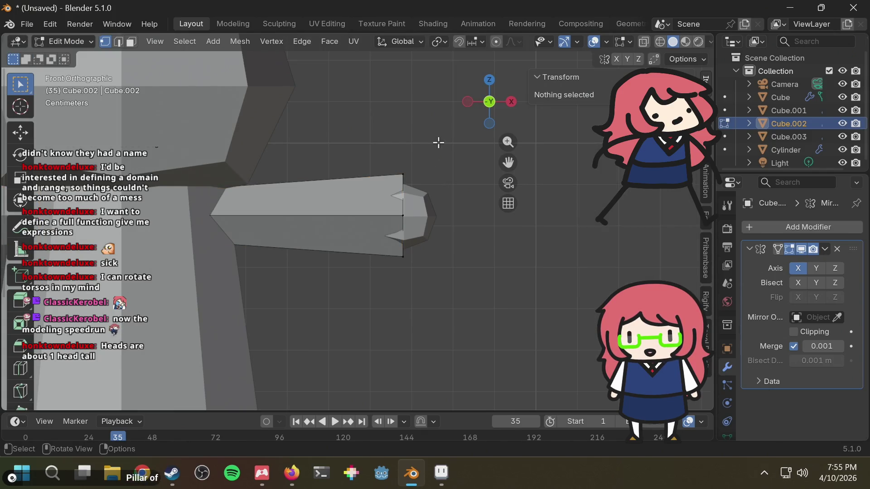
key(KP_Divide)
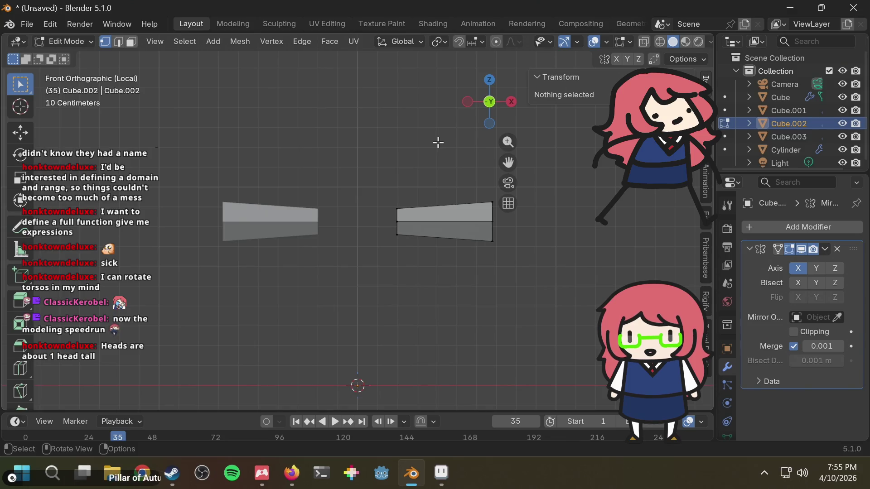
key(KP_Divide)
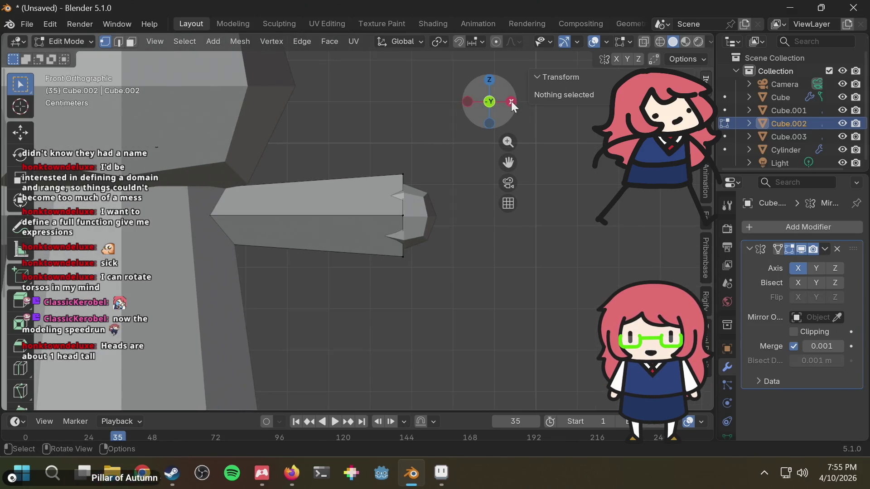
click(511, 101)
drag(254, 173, 421, 272)
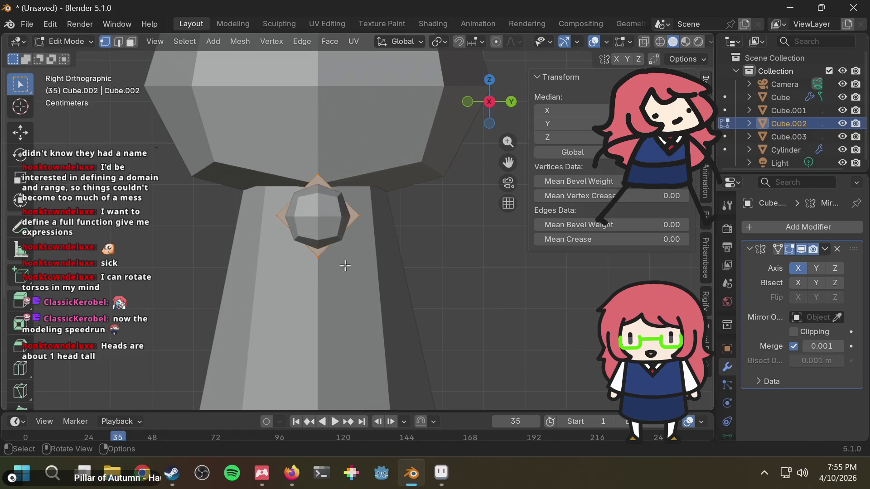
middle_drag(345, 266, 447, 284)
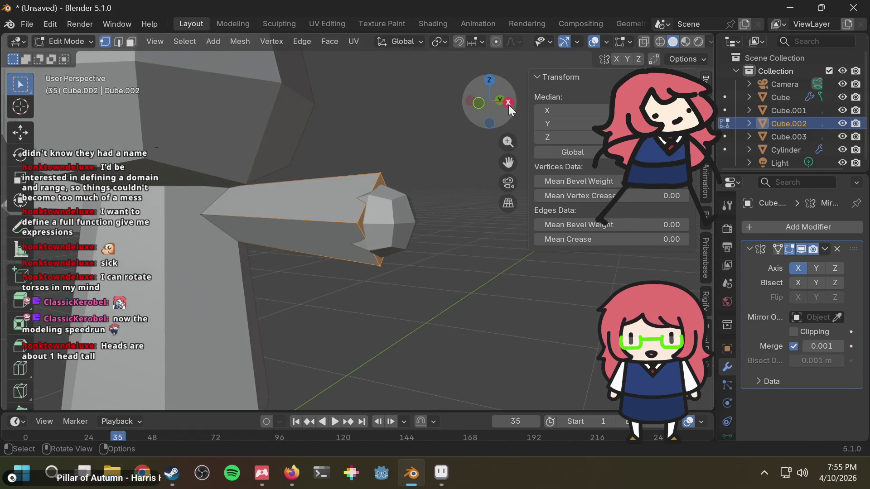
click(508, 103)
key(s)
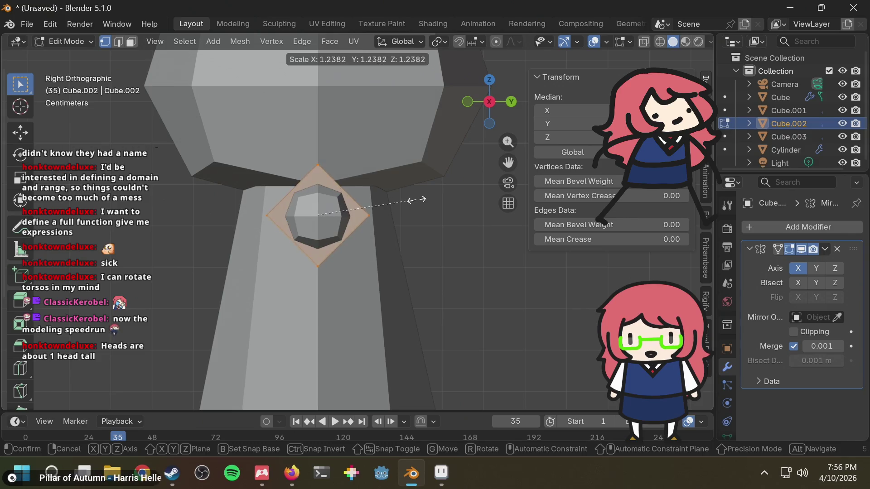
click(422, 200)
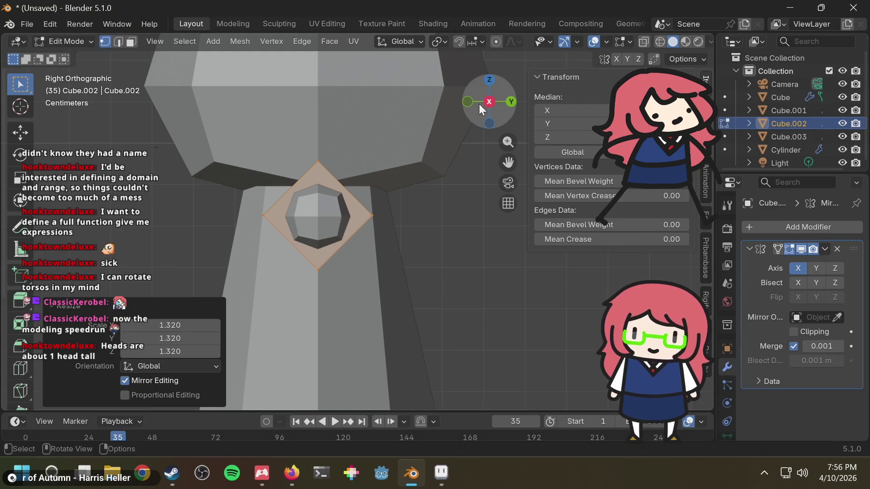
Inspect the widened wrist, then return to Object Mode and select the hand sphere
click(469, 102)
click(441, 165)
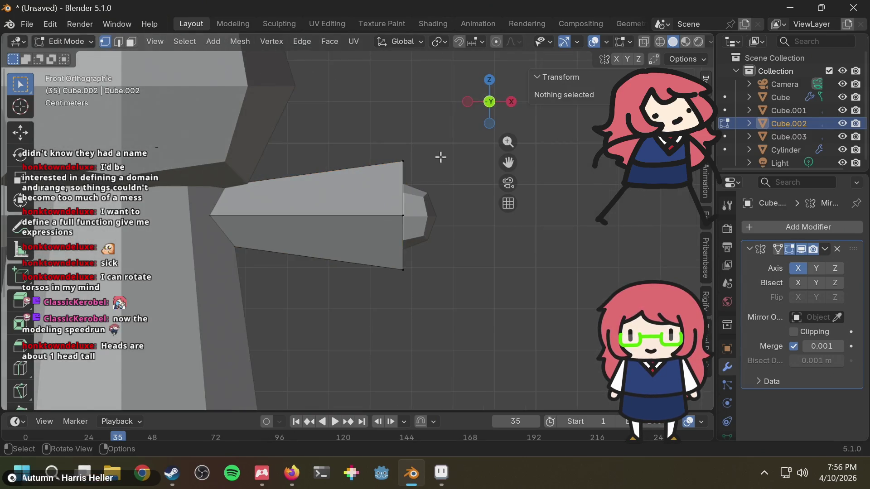
scroll(439, 155, down, 2)
middle_drag(439, 156, 414, 159)
key(ctrl+z)
key(ctrl+z)
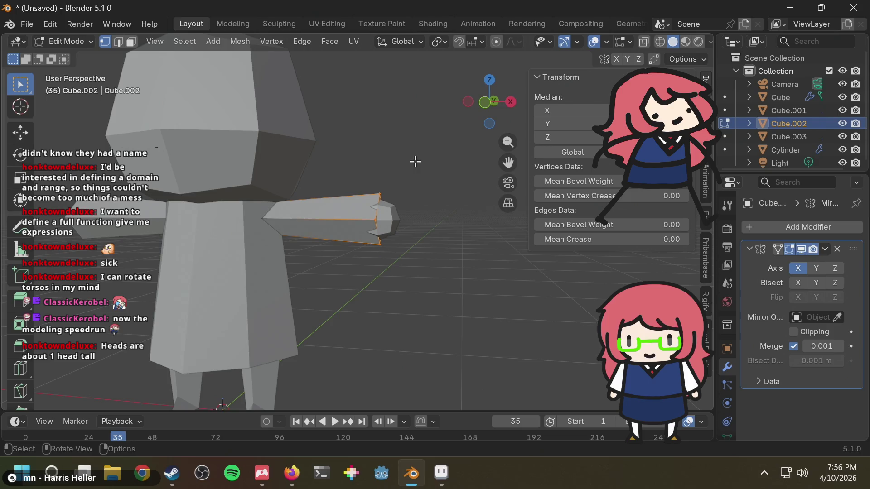
mouse_move(406, 212)
middle_down()
mouse_move(443, 197)
mouse_move(417, 208)
middle_up()
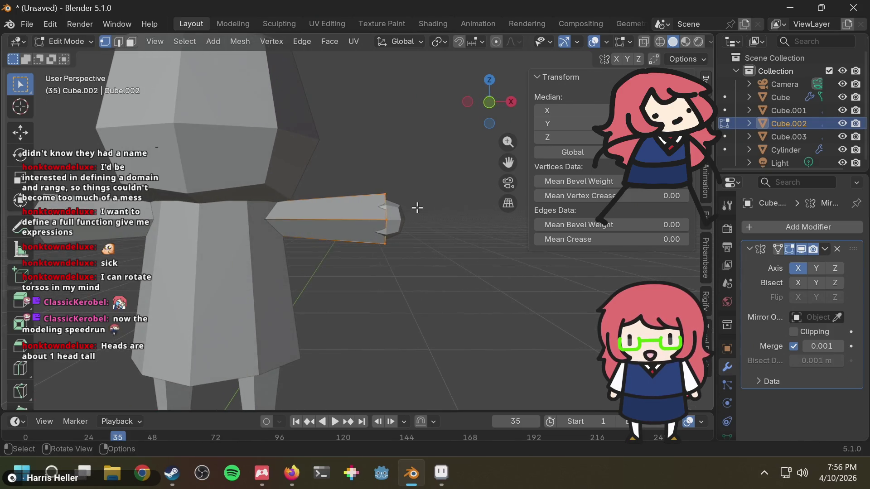
click(397, 219)
click(78, 43)
click(72, 59)
click(393, 211)
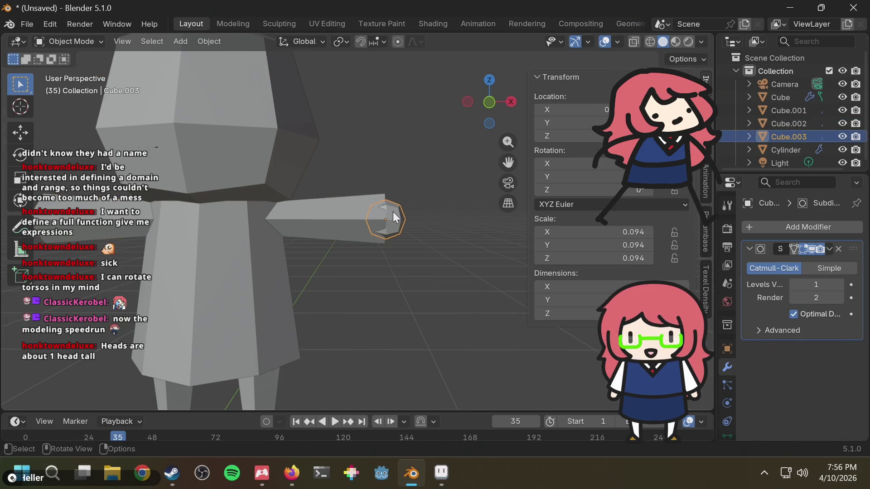
Slide the hand sphere outward along X to the arm's end
key(g)
key(x)
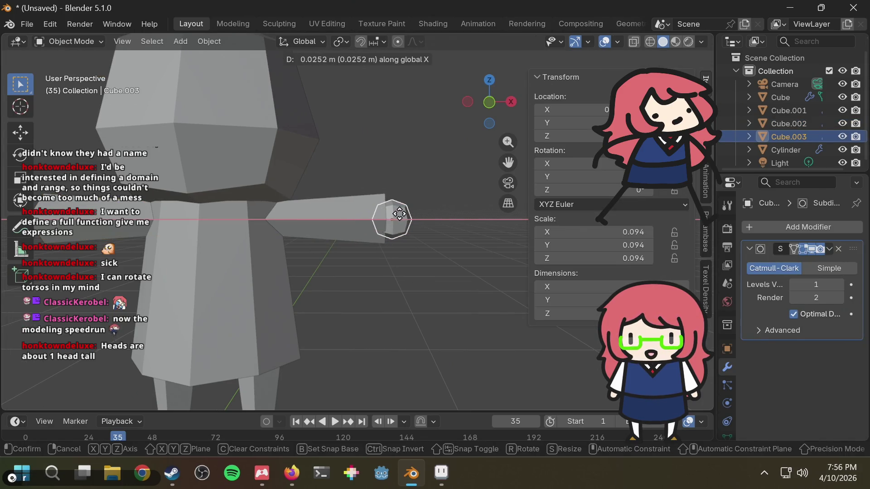
click(401, 215)
click(419, 185)
mouse_move(413, 176)
middle_down()
mouse_move(301, 199)
mouse_move(417, 185)
mouse_move(406, 200)
mouse_move(434, 187)
mouse_move(411, 212)
middle_up()
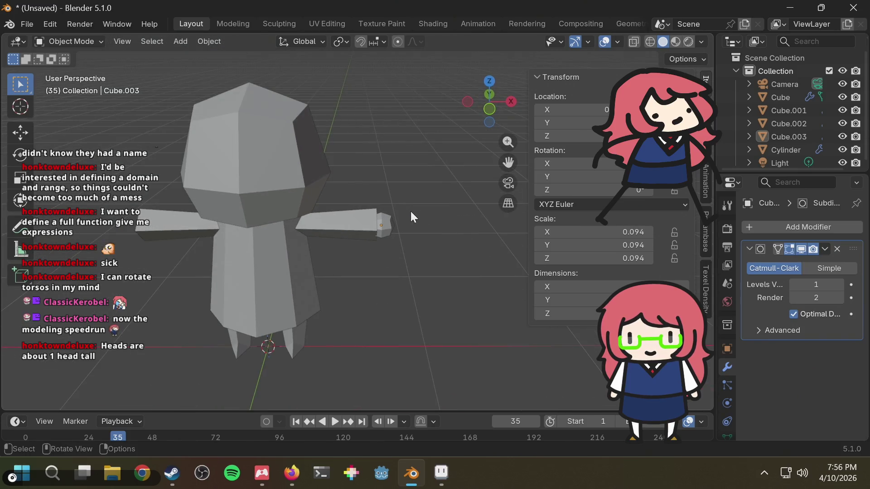
click(389, 225)
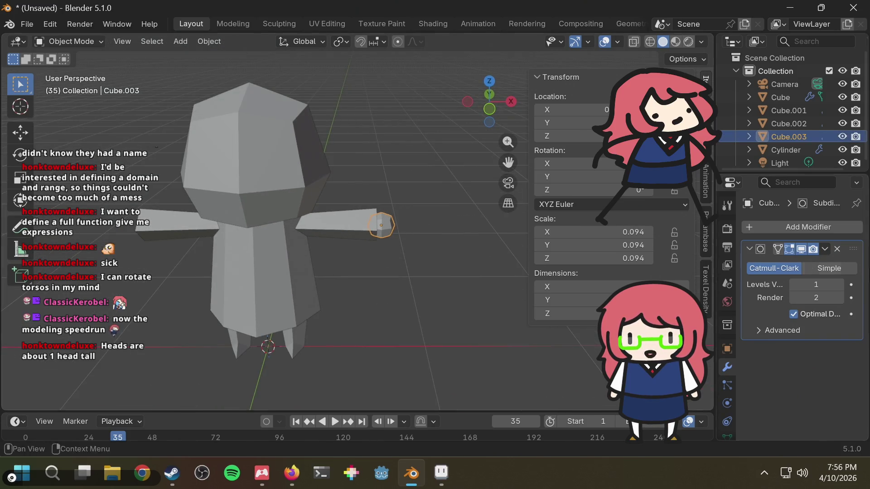
Add a Mirror modifier to the hand with the body Cube as mirror object
click(820, 227)
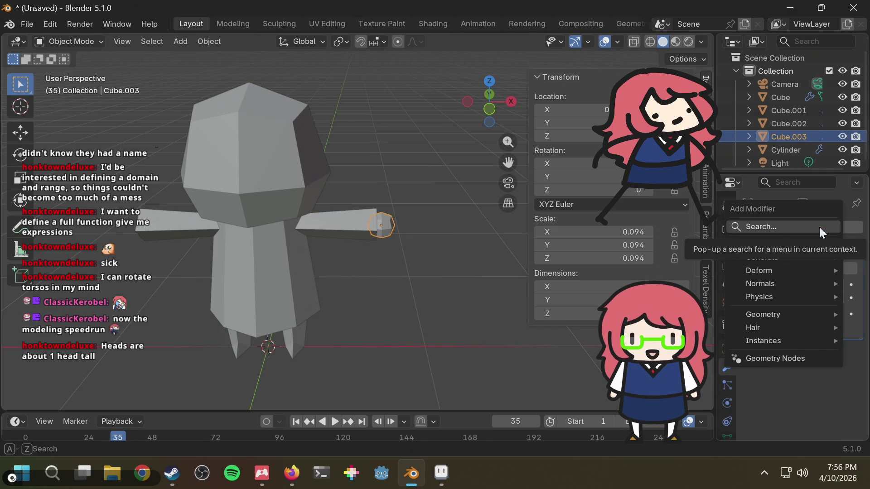
text(mir)
key(Return)
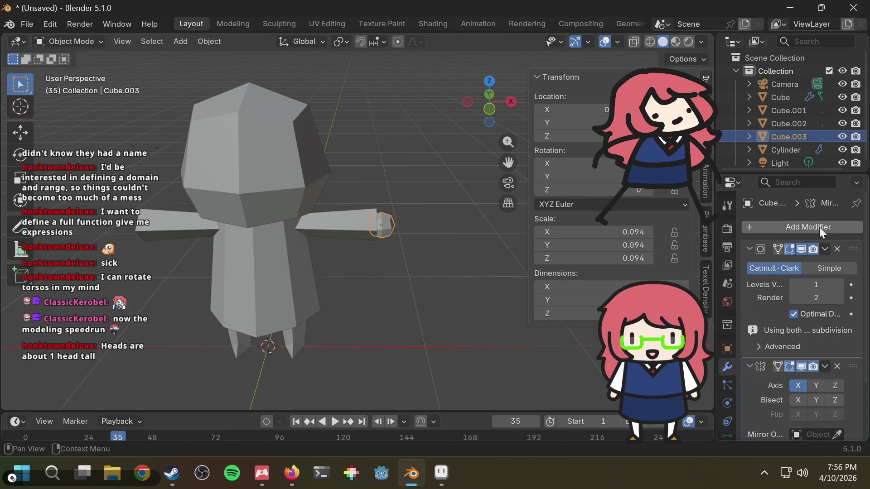
scroll(798, 317, down, 4)
click(799, 369)
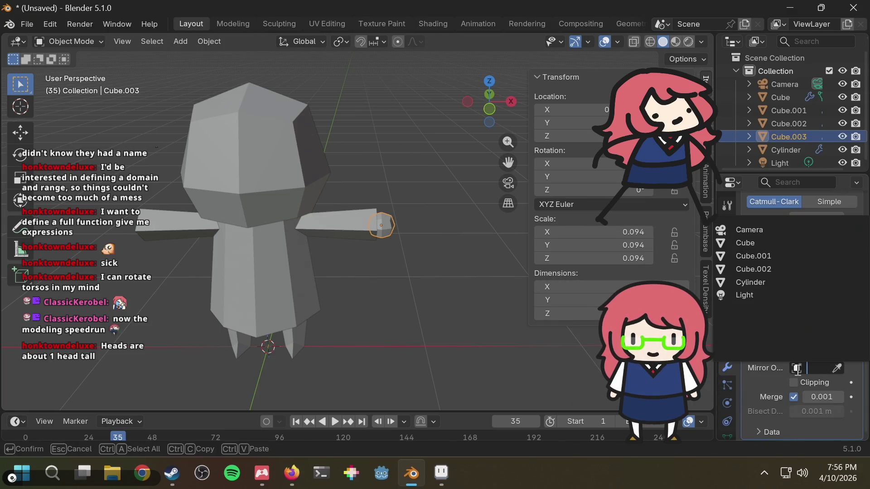
click(839, 367)
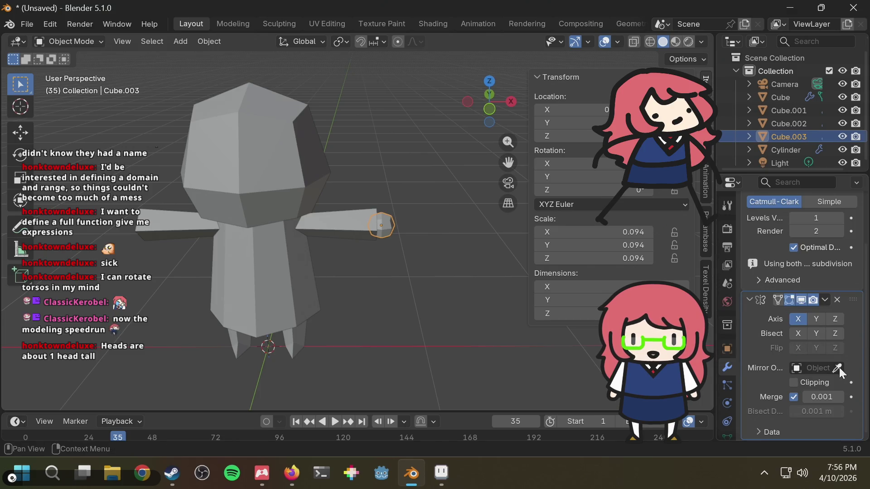
click(292, 154)
Orbit around the character to check both mirrored arms and hands
click(369, 156)
mouse_move(370, 157)
middle_down()
mouse_move(392, 136)
mouse_move(363, 140)
mouse_move(333, 186)
middle_up()
mouse_move(303, 224)
middle_down()
mouse_move(414, 184)
mouse_move(284, 217)
mouse_move(214, 216)
mouse_move(351, 232)
mouse_move(412, 189)
middle_up()
scroll(415, 183, down, 3)
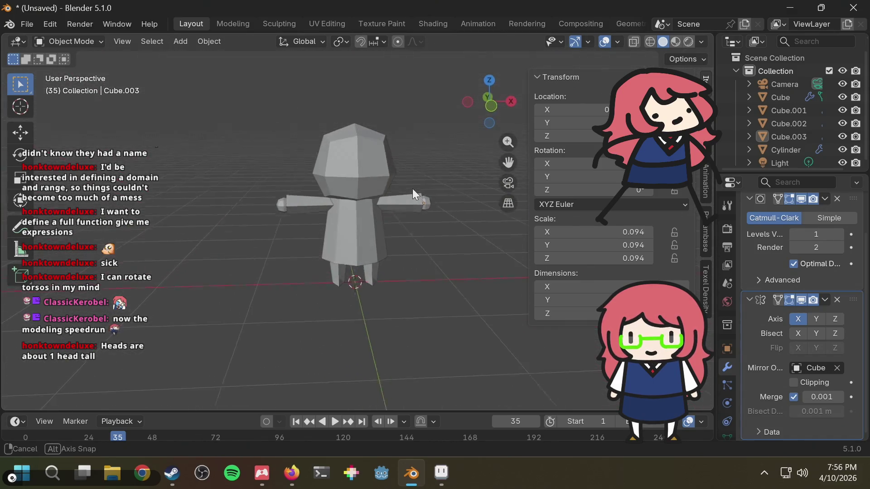
scroll(387, 201, up, 4)
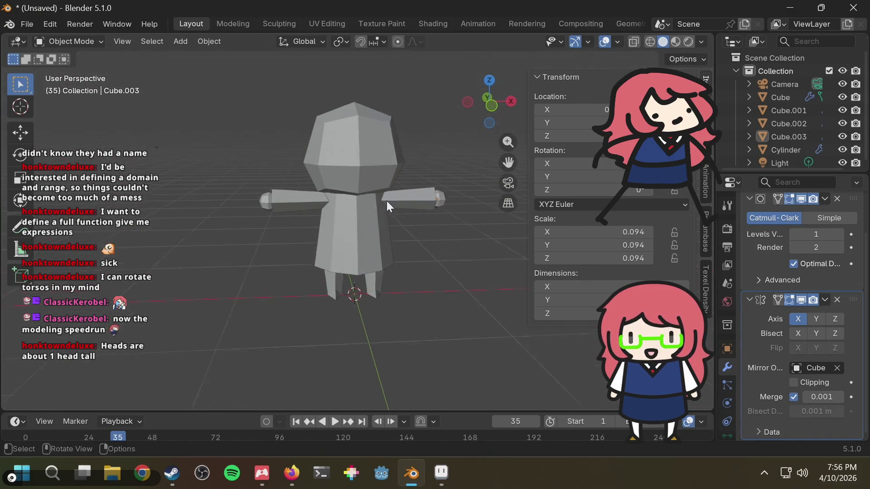
click(422, 200)
click(460, 194)
mouse_move(451, 161)
middle_down()
mouse_move(422, 140)
mouse_move(564, 137)
mouse_move(388, 168)
mouse_move(243, 172)
mouse_move(288, 155)
mouse_move(412, 141)
mouse_move(423, 164)
mouse_move(396, 211)
mouse_move(390, 206)
mouse_move(420, 134)
mouse_move(363, 182)
mouse_move(436, 186)
mouse_move(413, 206)
mouse_move(388, 142)
mouse_move(276, 164)
mouse_move(411, 170)
mouse_move(306, 208)
mouse_move(423, 188)
mouse_move(384, 181)
mouse_move(408, 175)
mouse_move(458, 203)
mouse_move(340, 193)
mouse_move(398, 200)
mouse_move(375, 205)
mouse_move(453, 191)
mouse_move(319, 229)
mouse_move(326, 184)
mouse_move(399, 177)
middle_up()
scroll(382, 162, down, 3)
scroll(412, 207, up, 4)
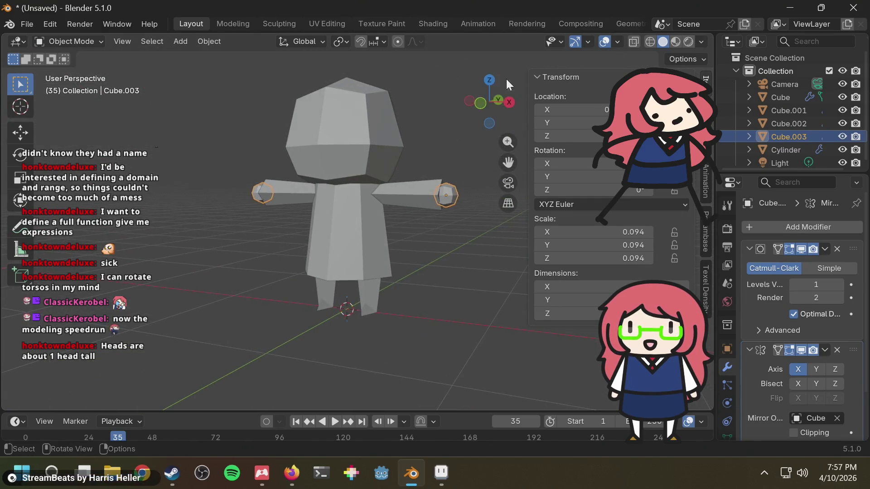
click(479, 104)
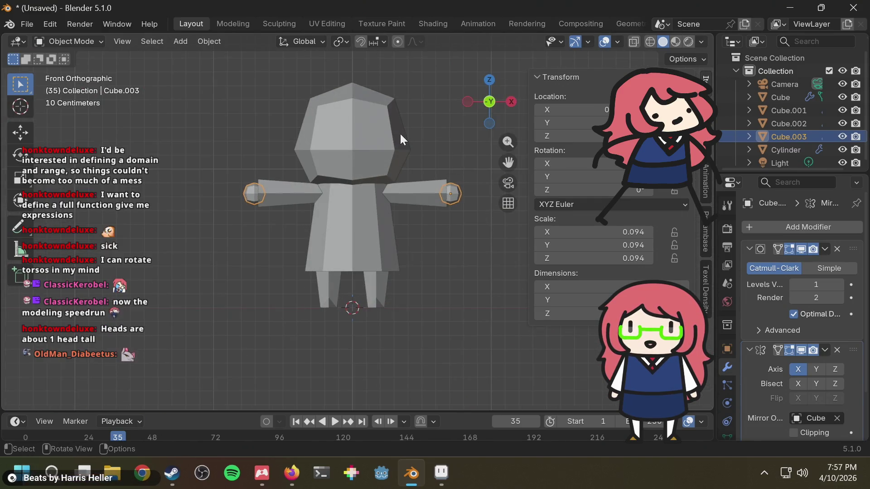
Add the Basic Human meta-rig from Shift+A's Armature > Rigify Meta-Rigs > Basic menu
click(419, 129)
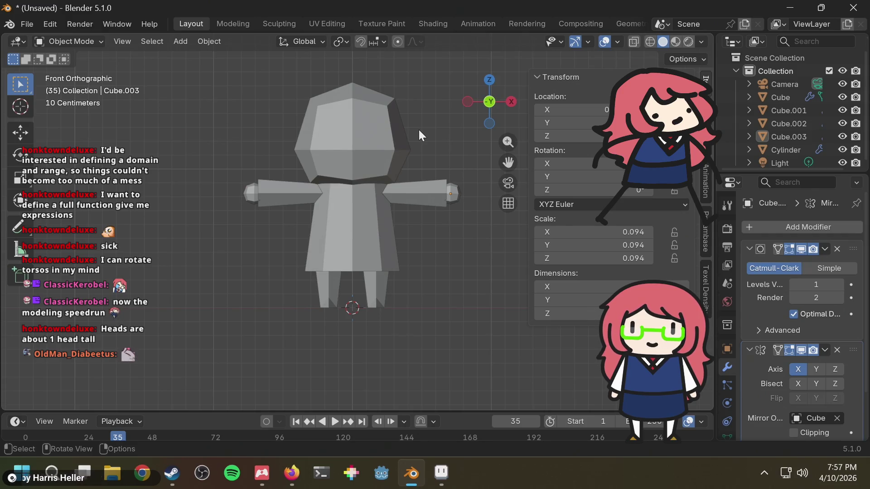
key(F3)
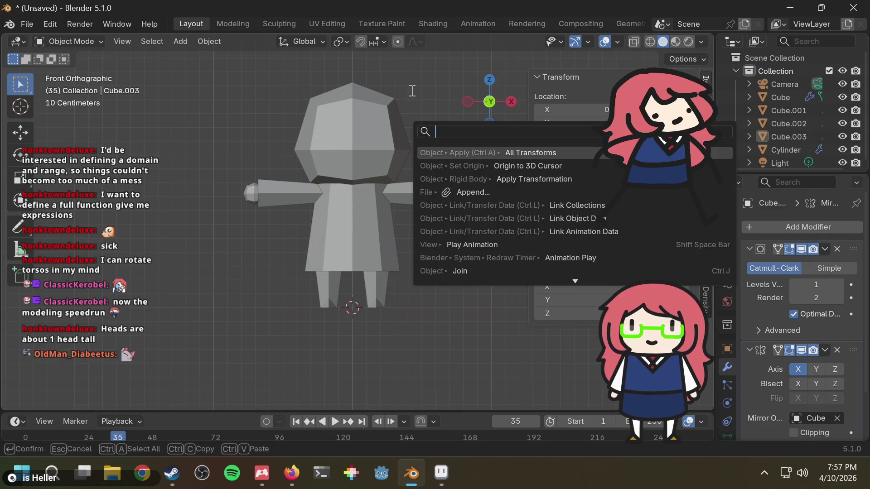
text(rig)
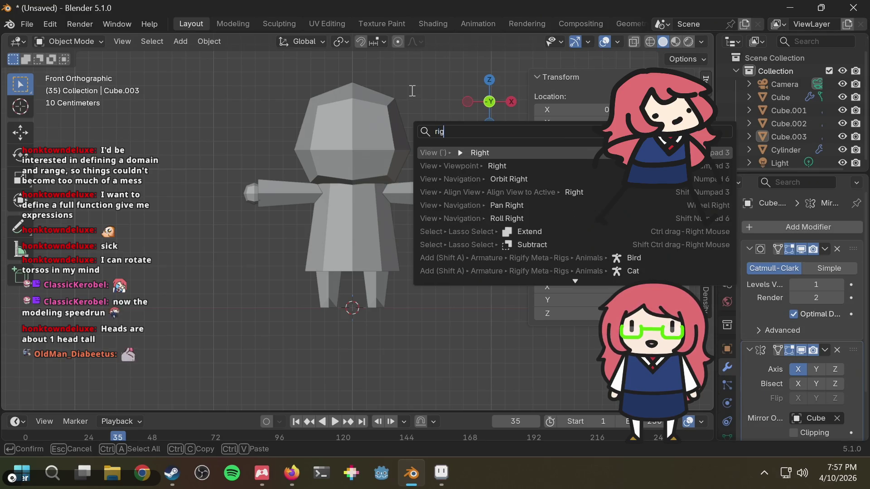
key(Escape)
key(shift+a)
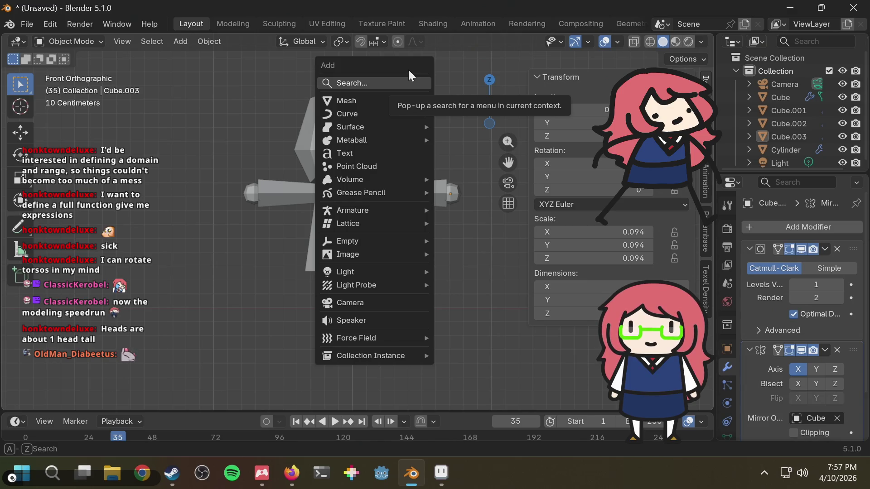
mouse_move(364, 205)
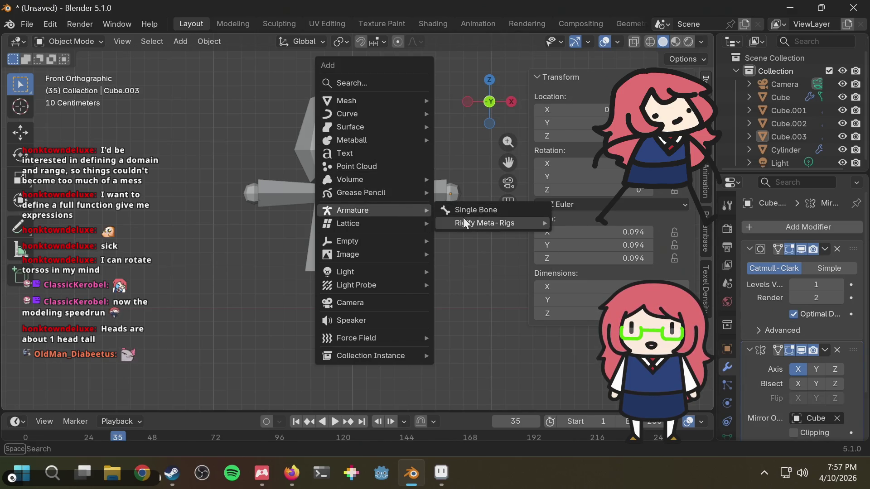
mouse_move(472, 223)
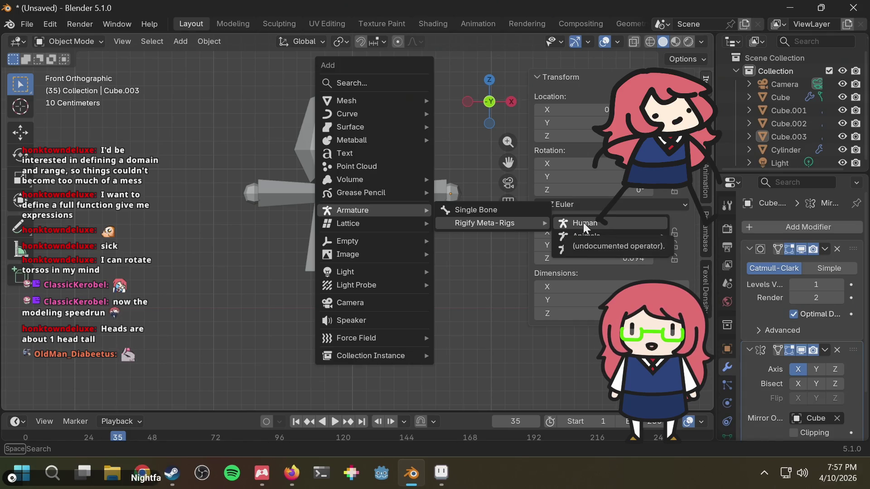
mouse_move(587, 251)
click(706, 262)
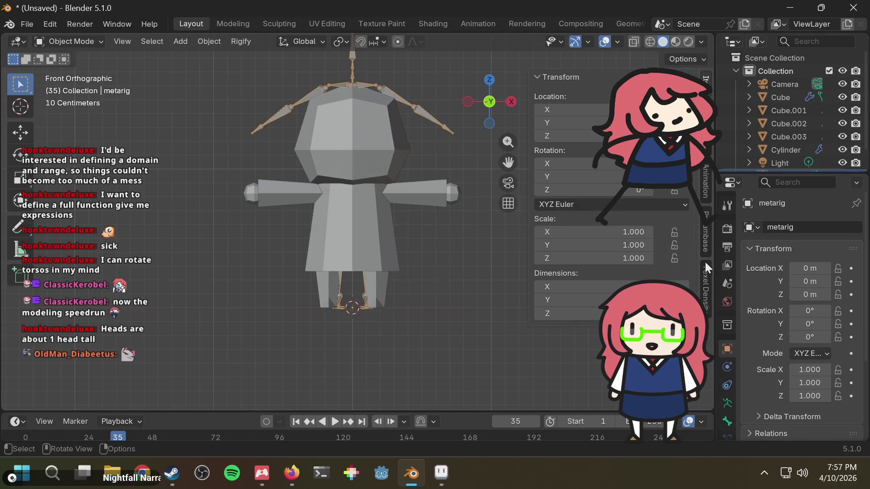
Open the meta-rig's Armature Data properties and scroll through its settings
scroll(784, 113, down, 1)
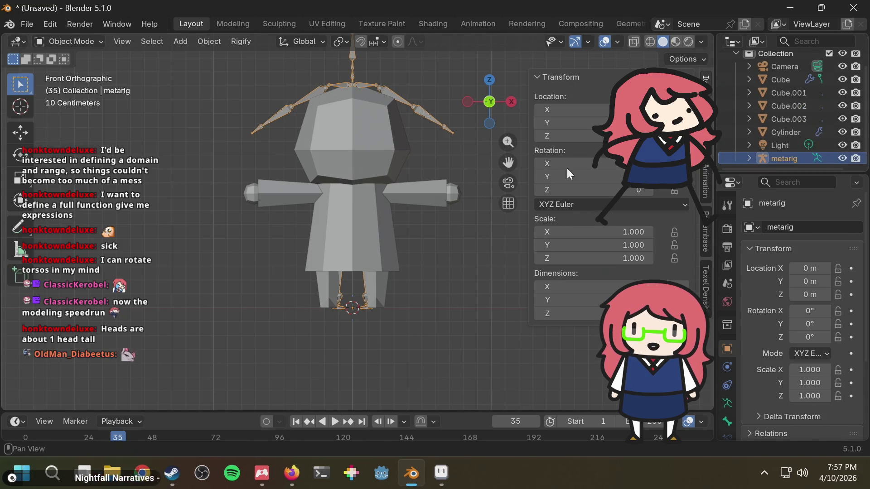
scroll(755, 355, down, 3)
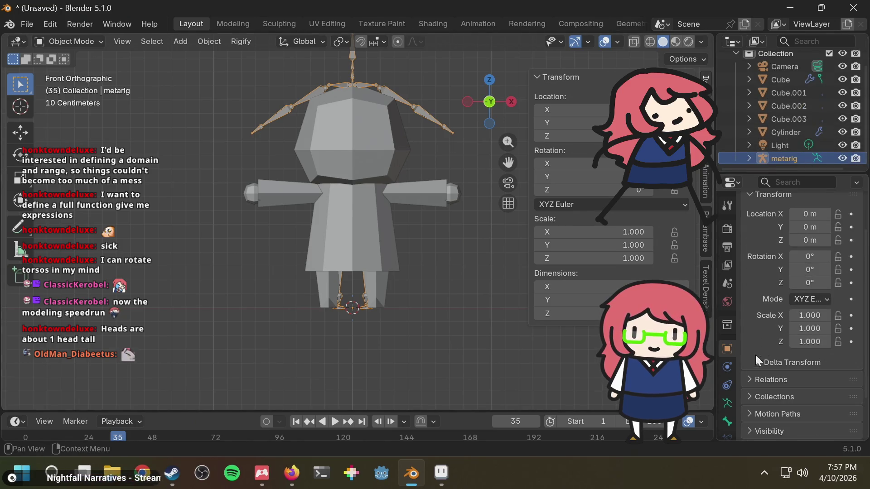
click(728, 399)
scroll(801, 353, down, 5)
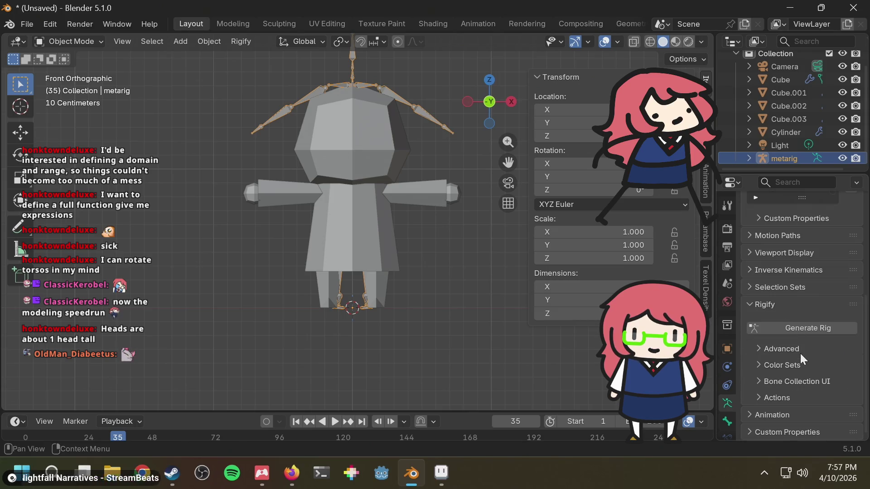
scroll(802, 351, up, 6)
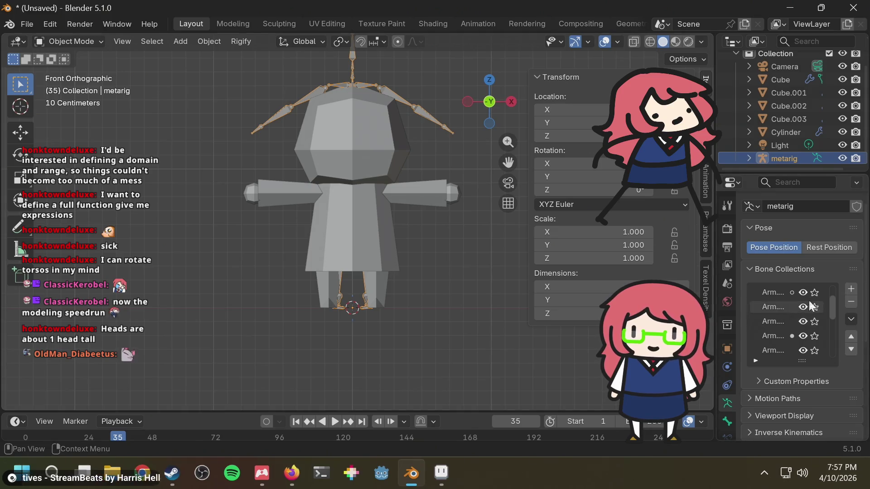
scroll(803, 318, down, 6)
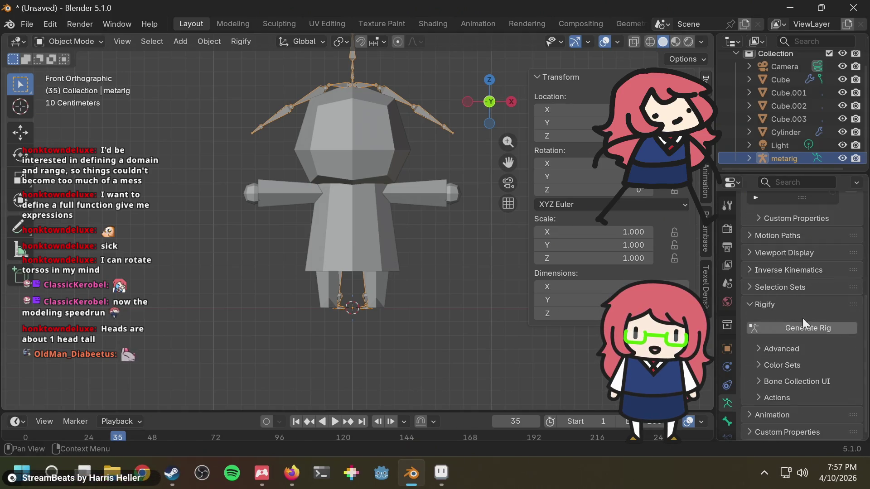
click(728, 385)
click(727, 403)
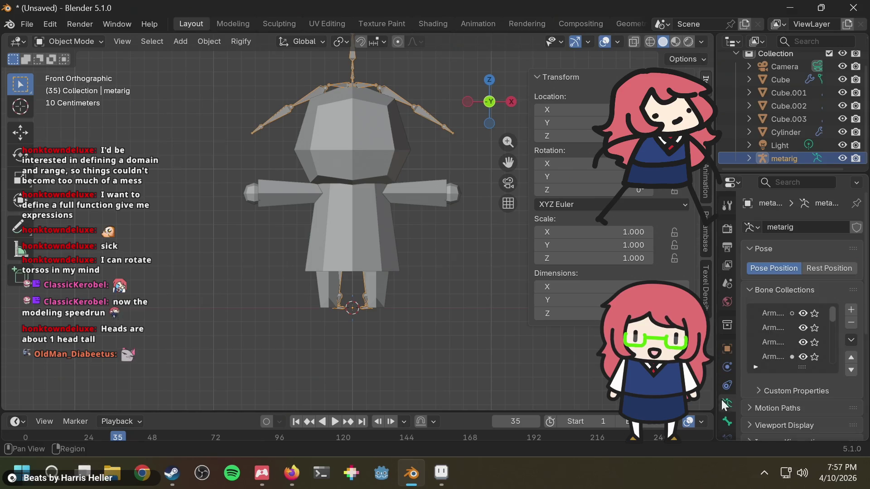
scroll(847, 317, down, 3)
scroll(846, 317, down, 4)
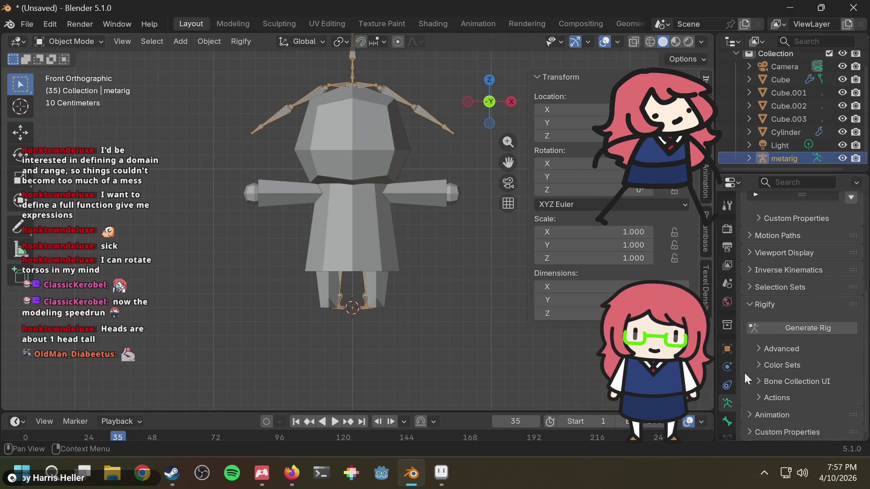
scroll(800, 376, up, 8)
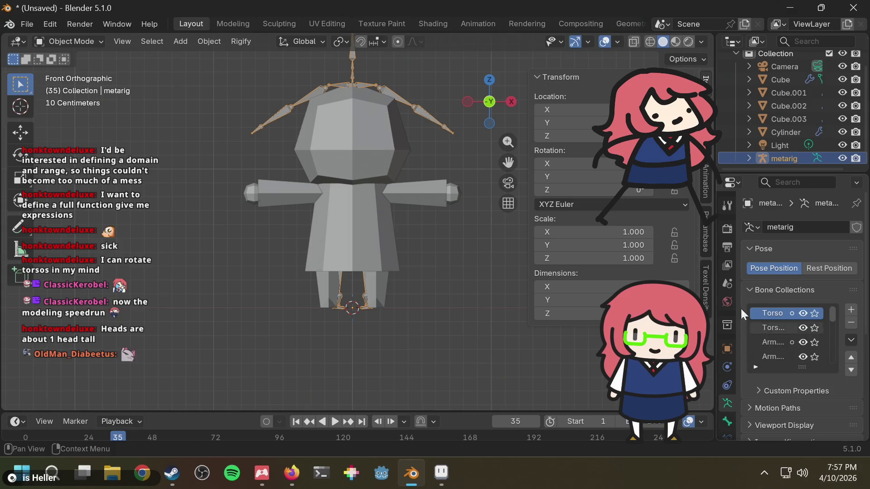
Toggle the meta-rig into Edit Mode and back to Object Mode
click(71, 41)
click(61, 66)
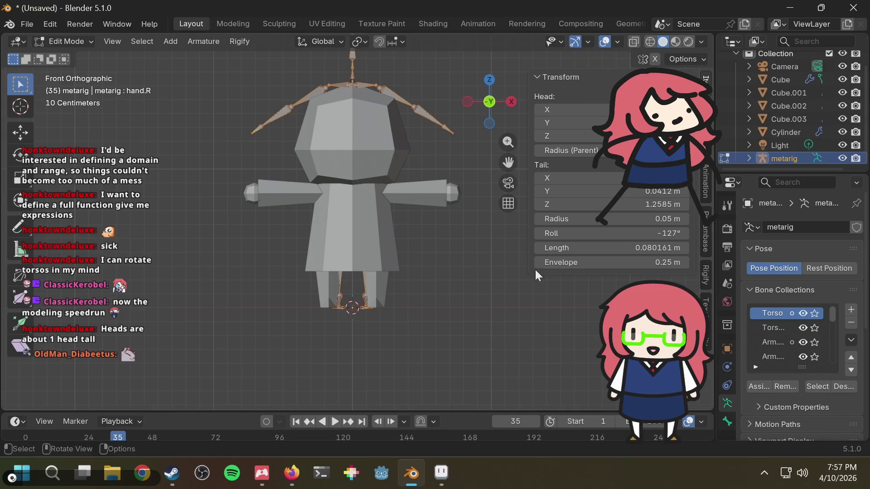
scroll(809, 366, down, 8)
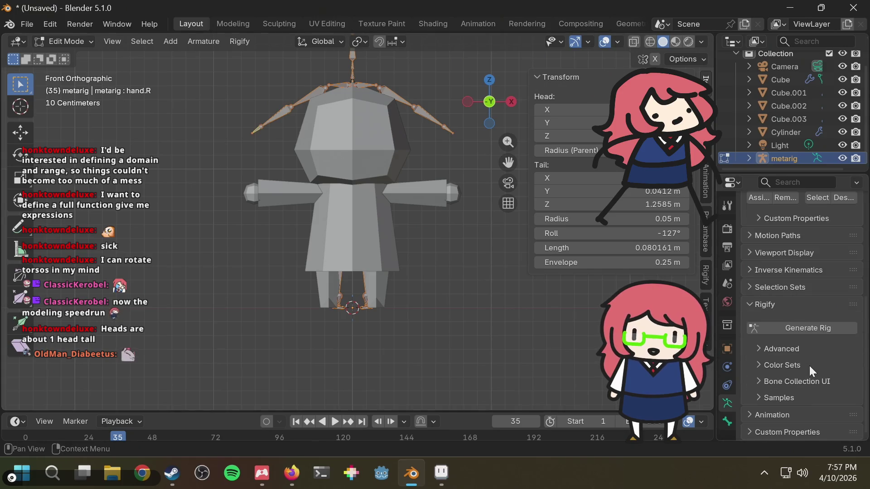
click(61, 45)
click(67, 77)
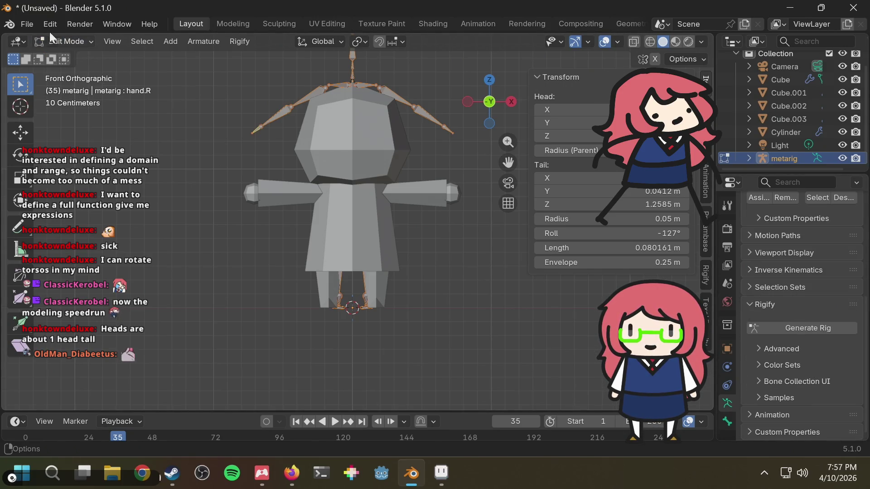
click(60, 41)
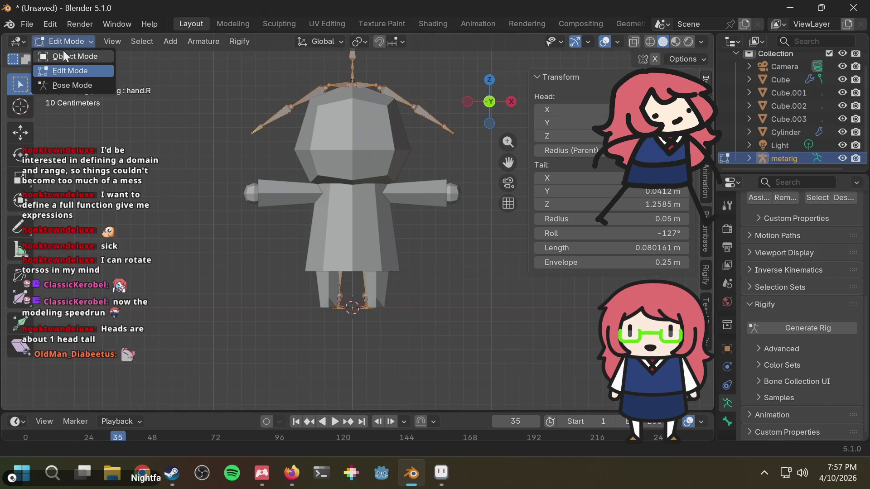
click(64, 53)
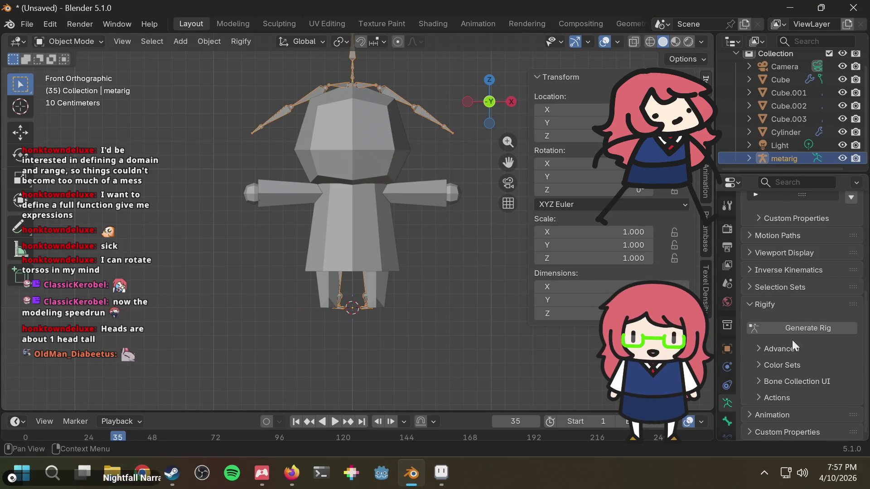
Go back to the Armature Data tab and scroll down to the Rigify panel
scroll(775, 309, up, 5)
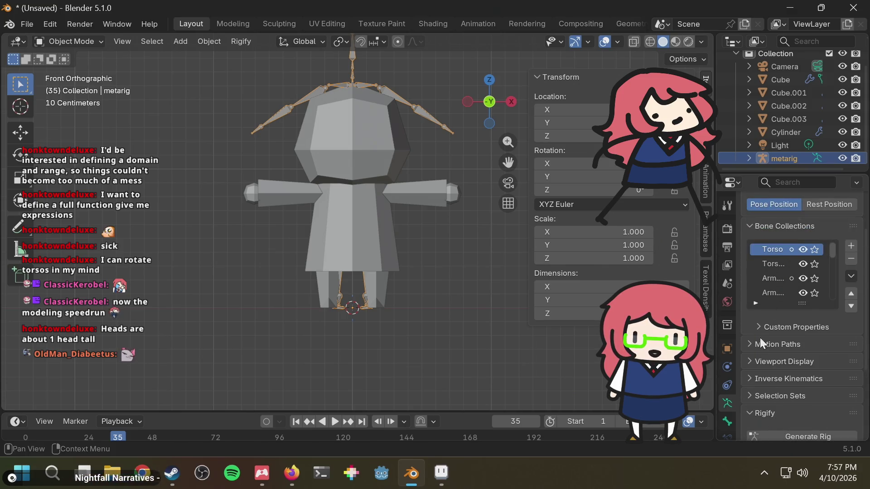
click(728, 348)
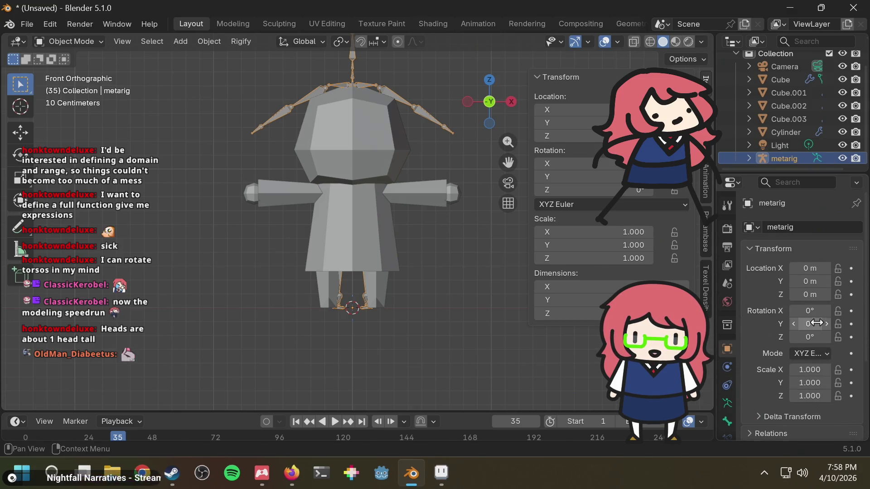
scroll(816, 322, down, 5)
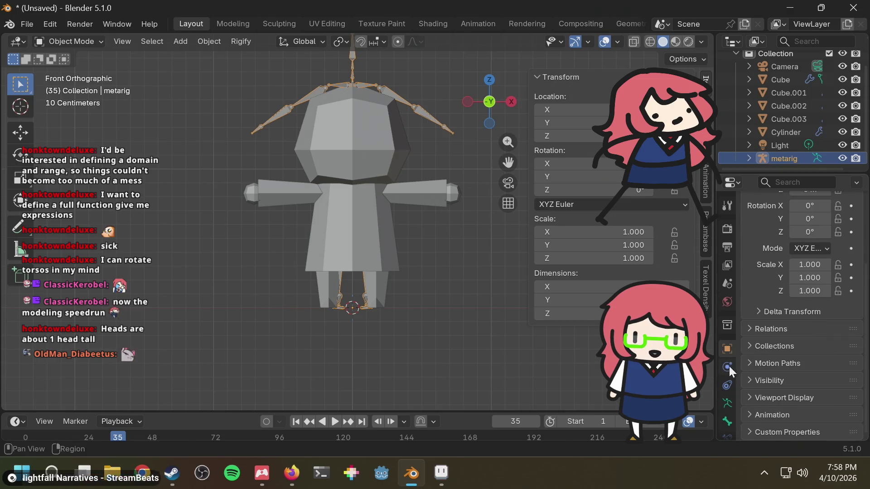
click(728, 367)
click(725, 387)
click(725, 404)
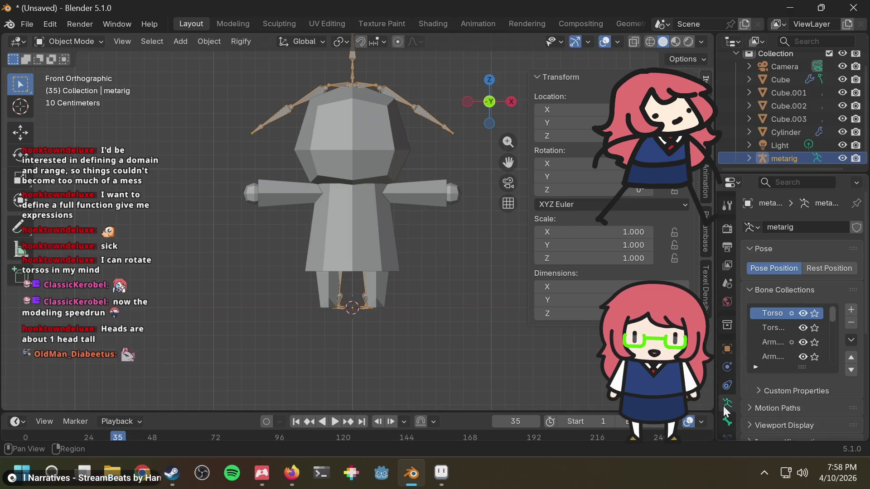
scroll(839, 312, down, 2)
scroll(839, 314, down, 8)
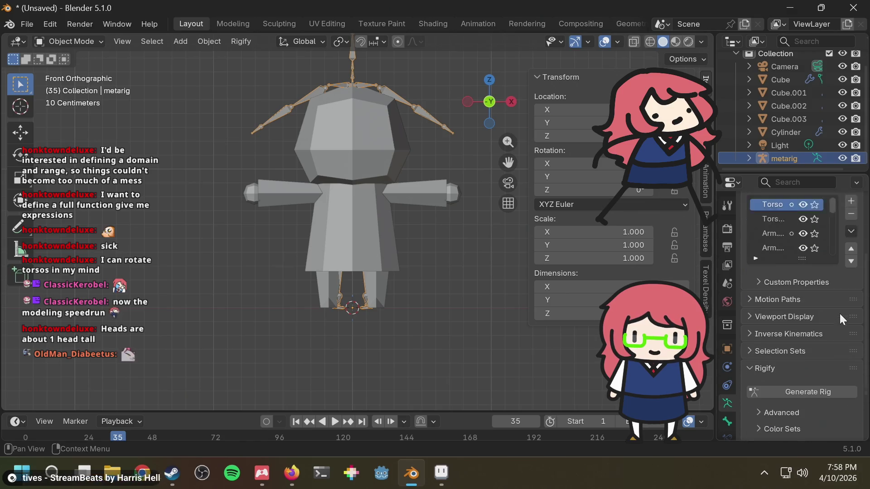
scroll(777, 332, down, 2)
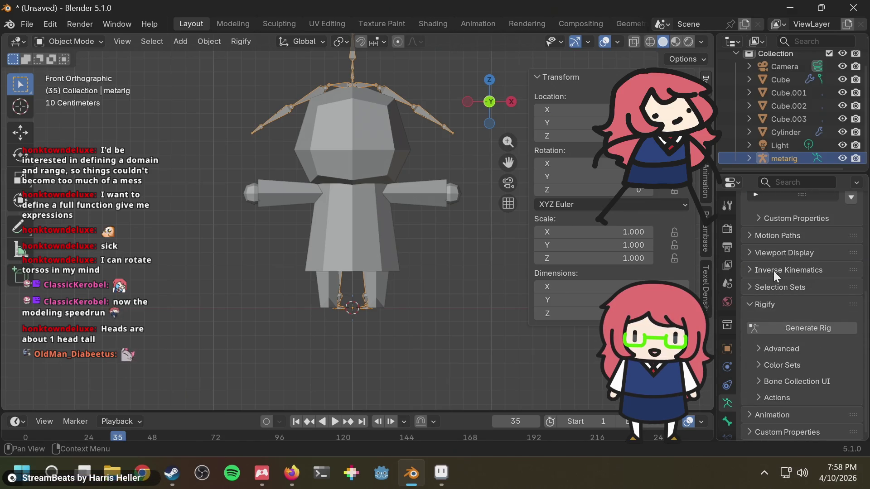
Enable In Front for the meta-rig's bones and scale the rig along Z to 0.956
click(771, 252)
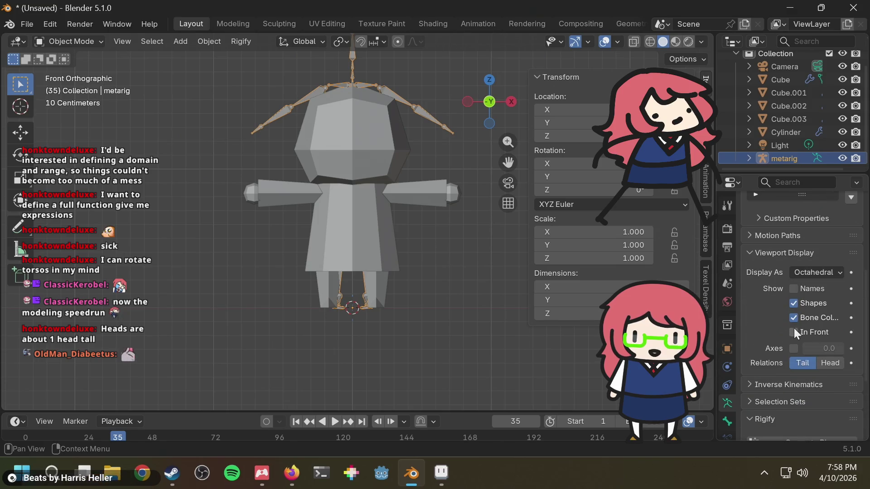
click(793, 332)
mouse_move(373, 151)
shift+middle_down()
mouse_move(373, 222)
mouse_move(363, 233)
shift+middle_up()
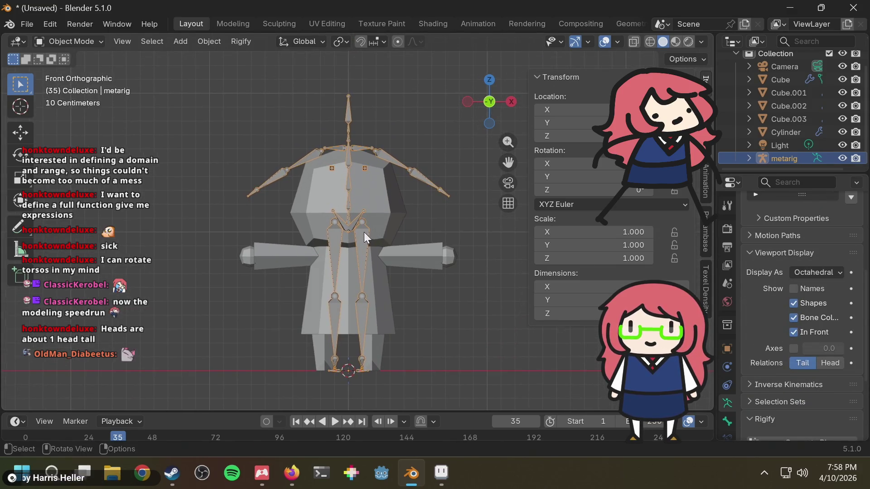
key(s)
key(z)
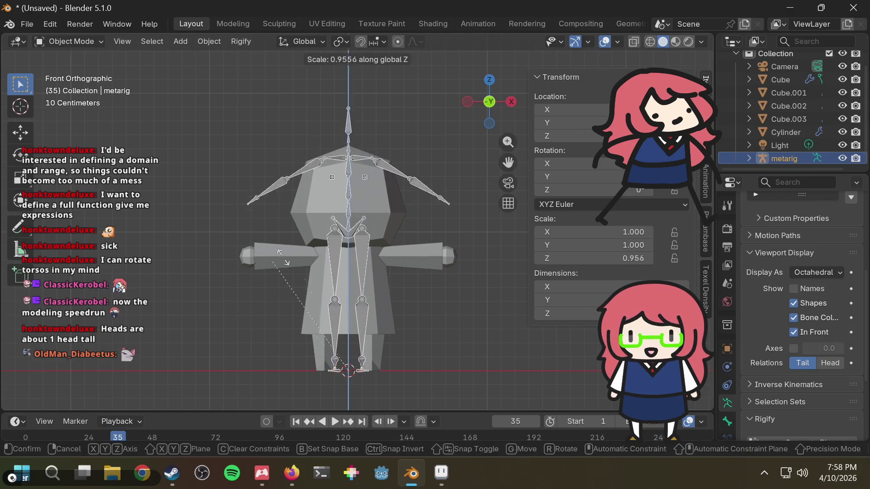
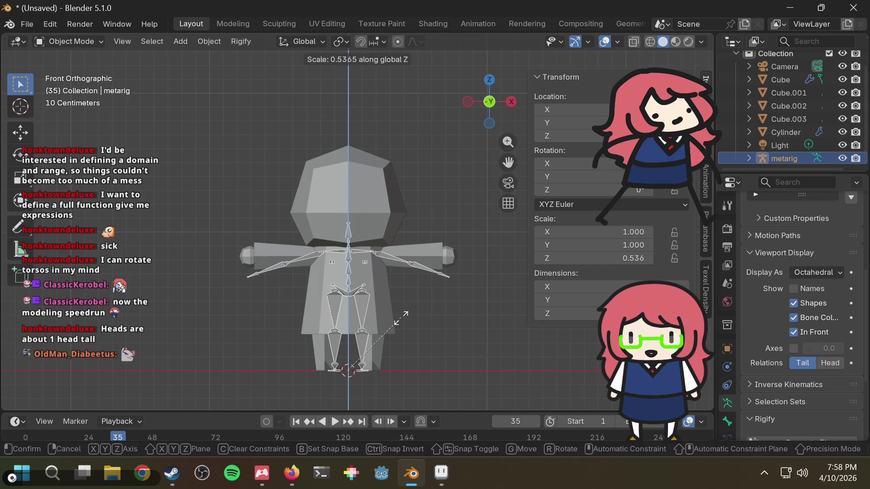
Confirm the metarig's vertical squash and apply all transforms so its scale reads 1.000
click(400, 319)
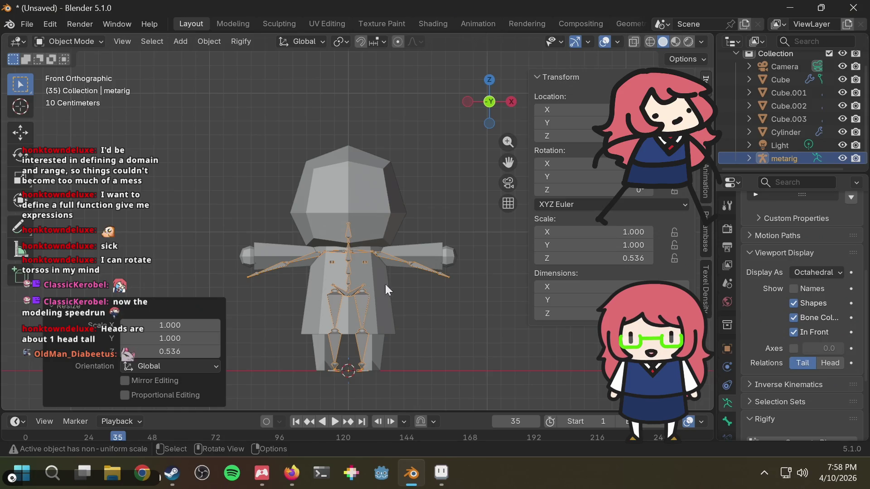
key(F3)
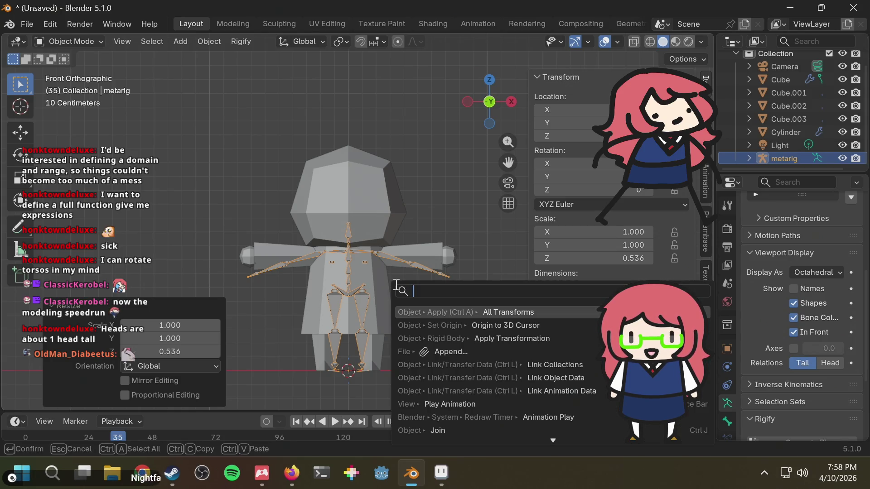
key(Return)
Reselect the metarig, enter armature Edit Mode, and box-select the leg and pelvis bones
mouse_move(395, 284)
middle_down()
mouse_move(421, 301)
mouse_move(401, 307)
mouse_move(399, 288)
middle_up()
mouse_move(382, 254)
middle_down()
mouse_move(380, 315)
mouse_move(398, 237)
middle_up()
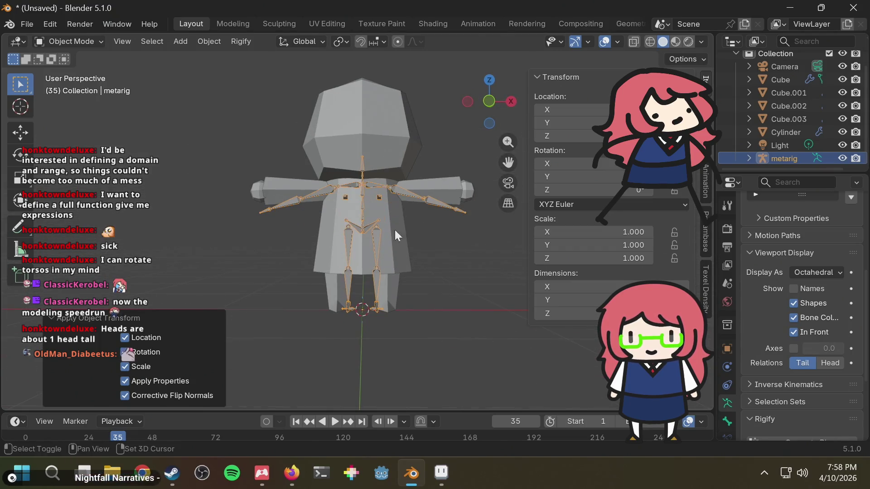
scroll(374, 258, up, 4)
click(411, 225)
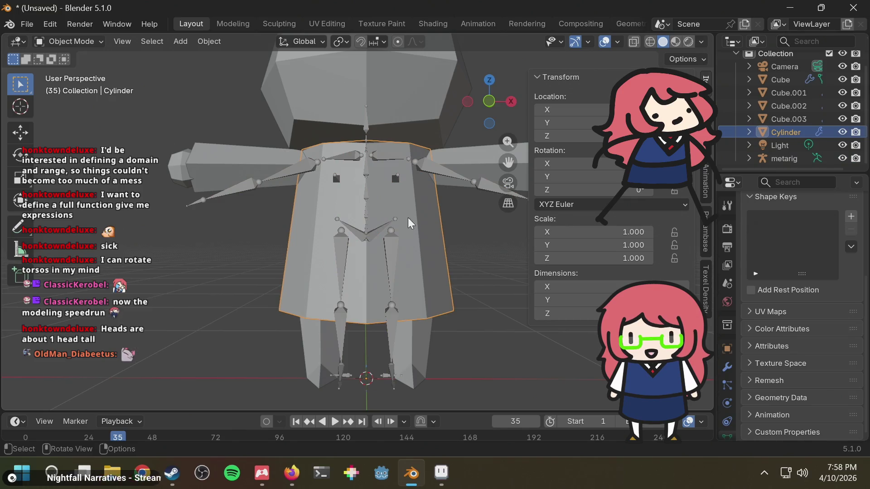
click(367, 229)
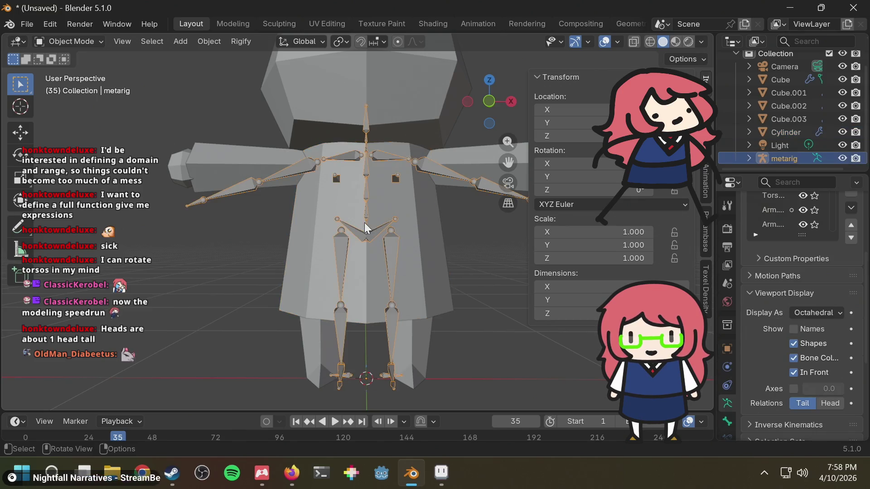
click(69, 41)
click(75, 68)
mouse_move(314, 217)
mouse_down()
mouse_move(389, 342)
mouse_move(439, 398)
mouse_up()
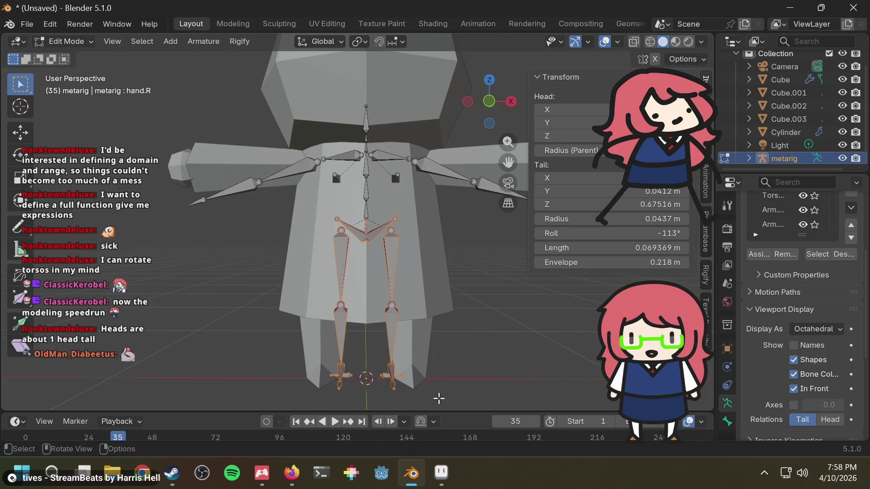
Scale the selected leg bones wider along X to match the character's legs
key(s)
key(x)
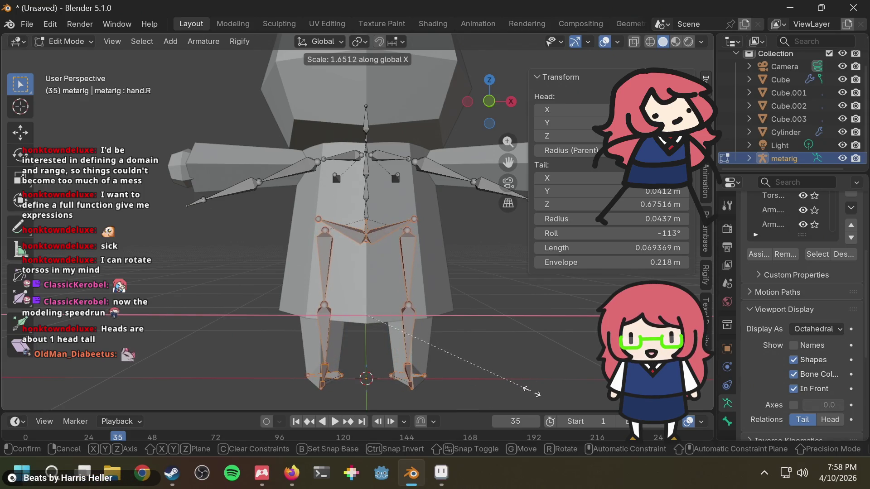
click(547, 387)
mouse_move(501, 342)
middle_down()
mouse_move(402, 307)
mouse_move(398, 321)
mouse_move(482, 335)
middle_up()
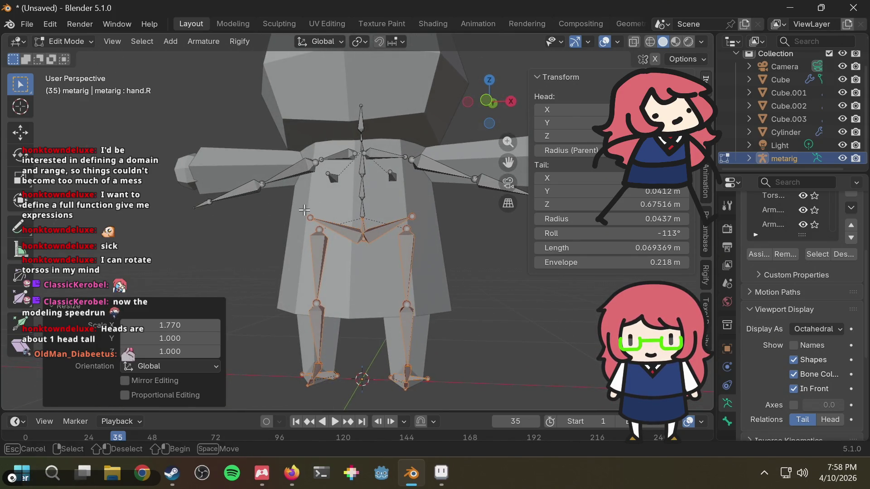
drag(436, 320, 436, 319)
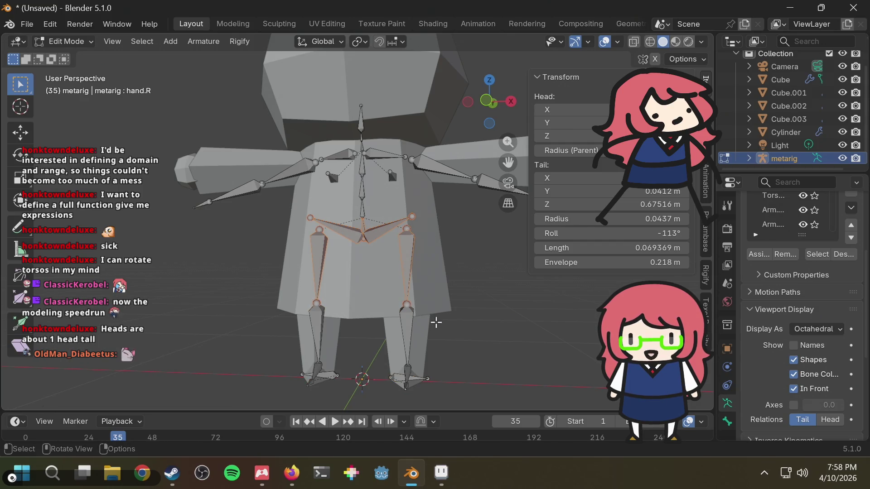
key(s)
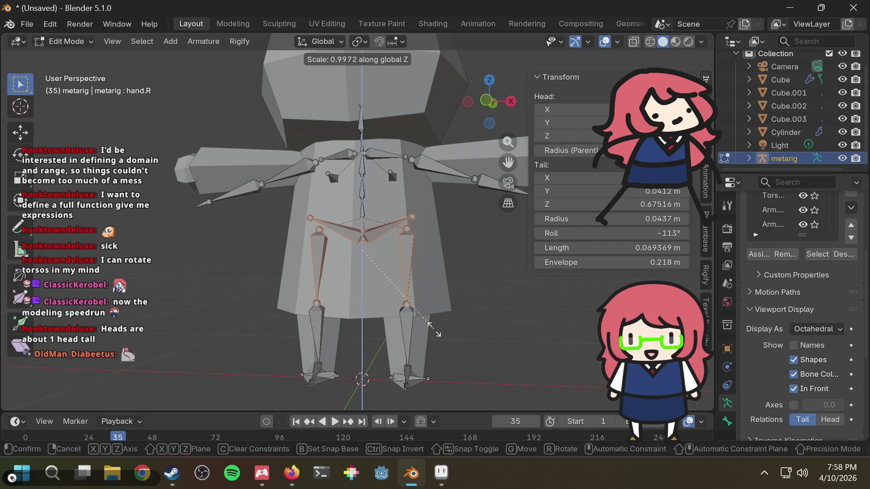
key(Escape)
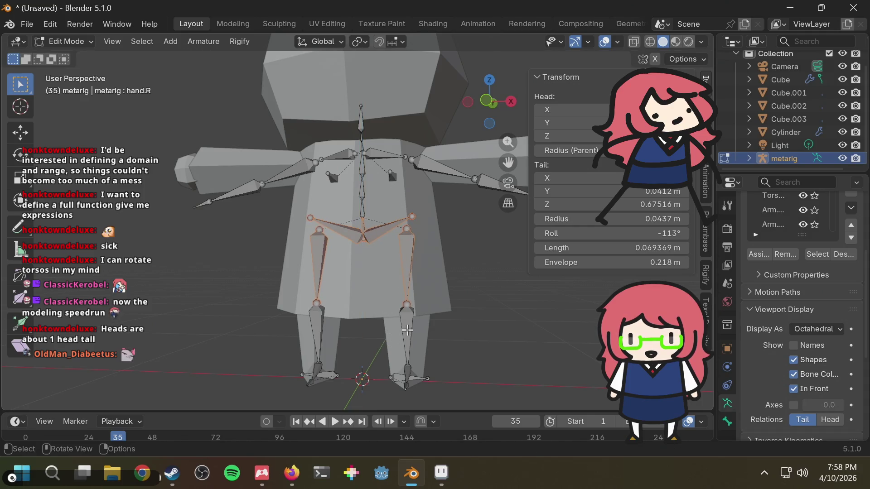
key(s)
key(Escape)
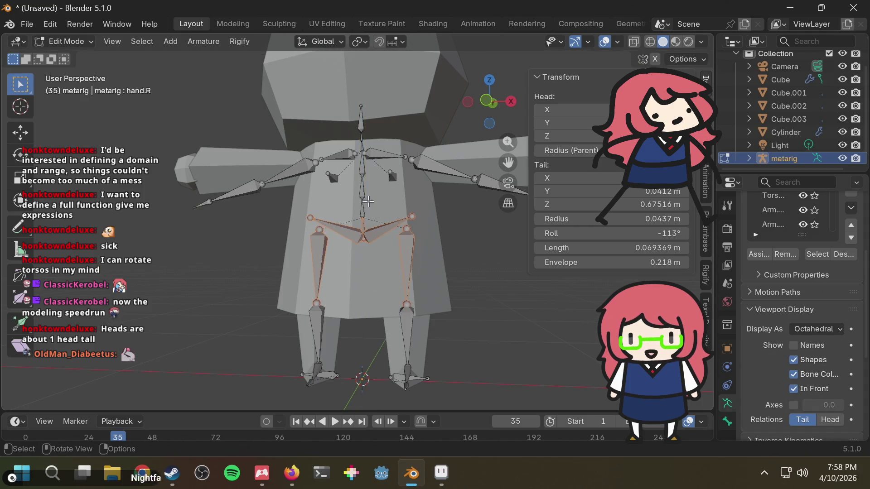
scroll(376, 222, down, 1)
Delete the two small bones at the feet
click(387, 184)
key(x)
click(363, 183)
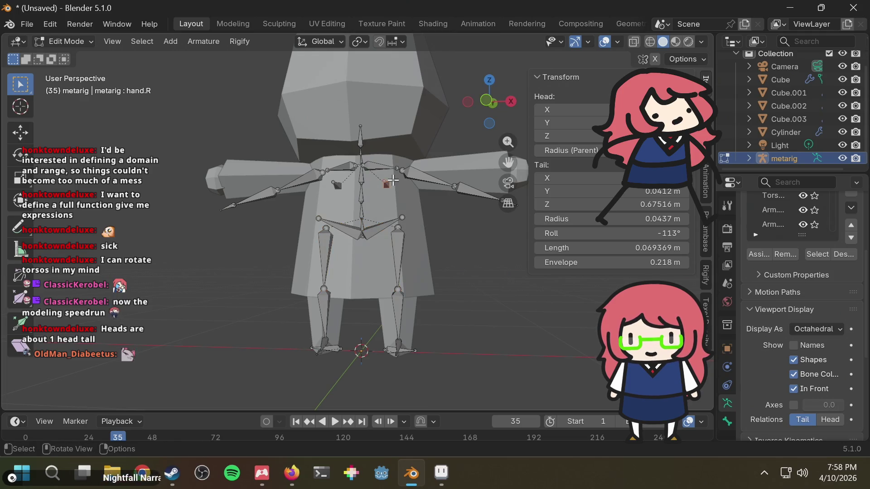
click(336, 186)
key(x)
click(342, 179)
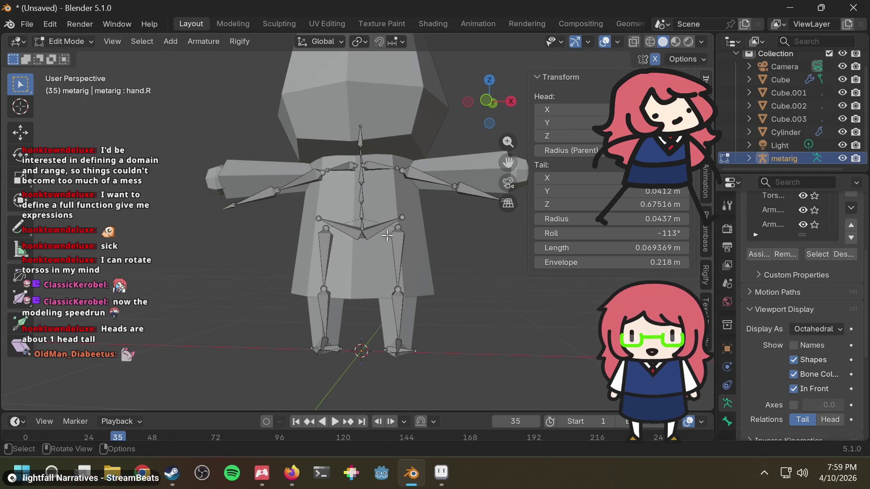
mouse_move(414, 210)
middle_down()
mouse_move(420, 334)
mouse_move(423, 231)
mouse_move(440, 205)
middle_up()
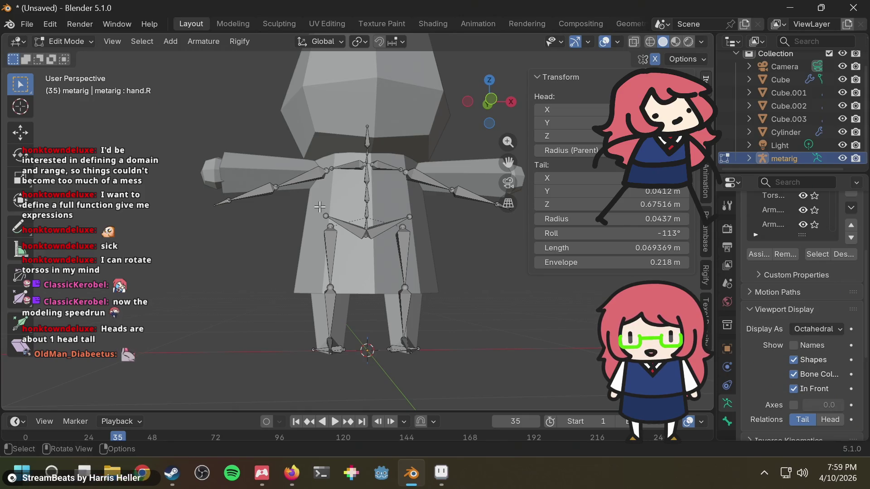
Lower the right knee joint along Z
mouse_move(313, 198)
mouse_down()
mouse_move(428, 268)
mouse_move(422, 303)
mouse_up()
click(418, 275)
click(405, 289)
key(g)
key(z)
click(397, 337)
Lower the hip joints 0.26461 m along Z
mouse_move(435, 253)
mouse_down()
mouse_move(389, 206)
mouse_move(351, 209)
mouse_up()
key(g)
key(z)
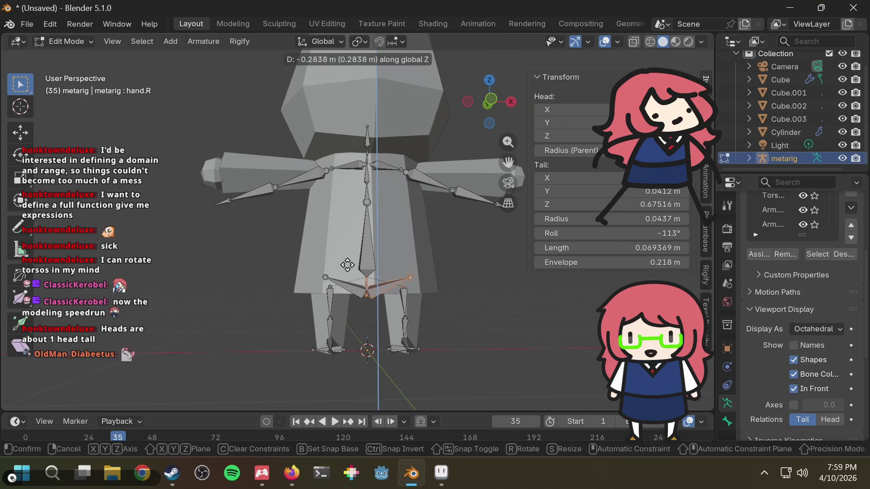
click(348, 261)
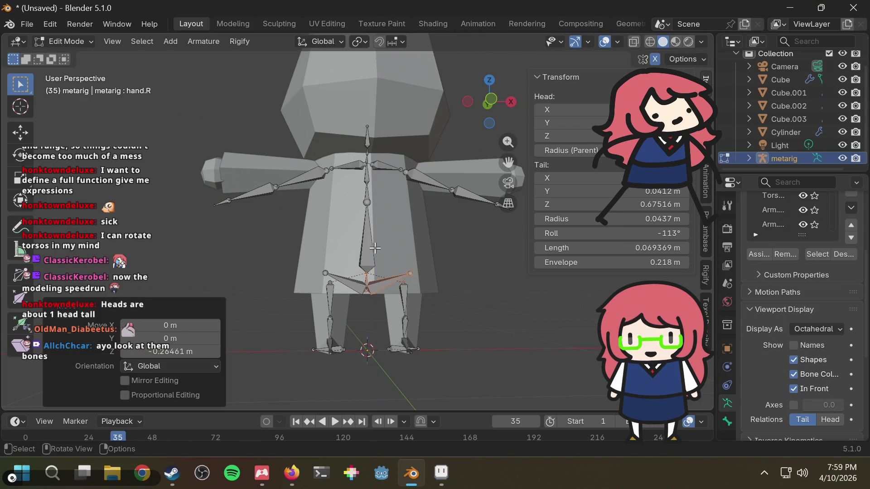
click(399, 230)
Drop the chest joint along Z in two moves so the spine fits the short torso
key(b)
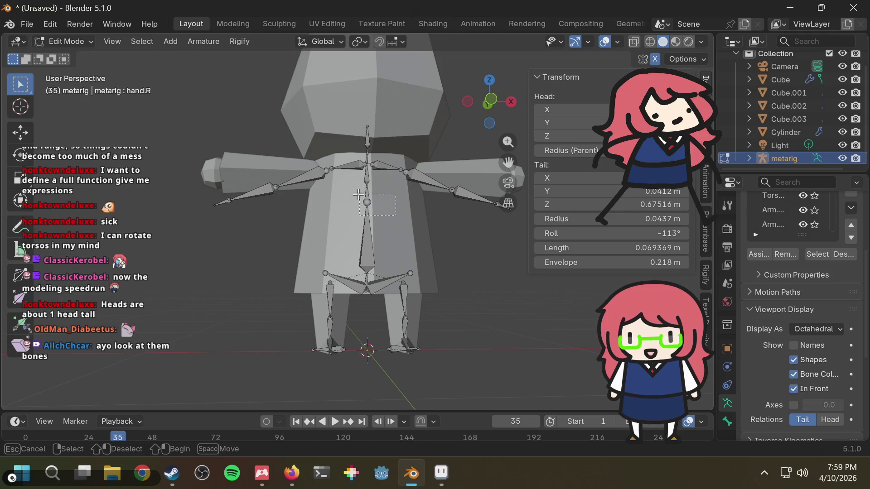
drag(358, 194, 376, 209)
key(g)
key(z)
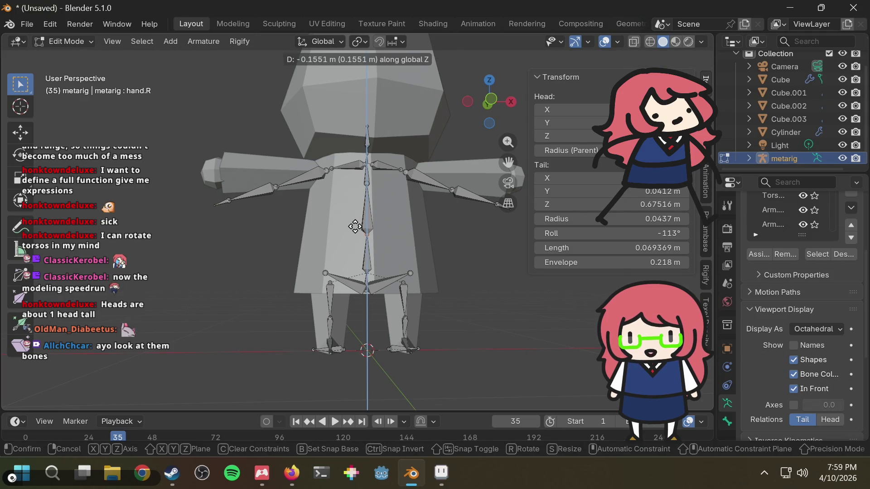
click(355, 227)
key(b)
drag(361, 181, 359, 181)
key(g)
key(z)
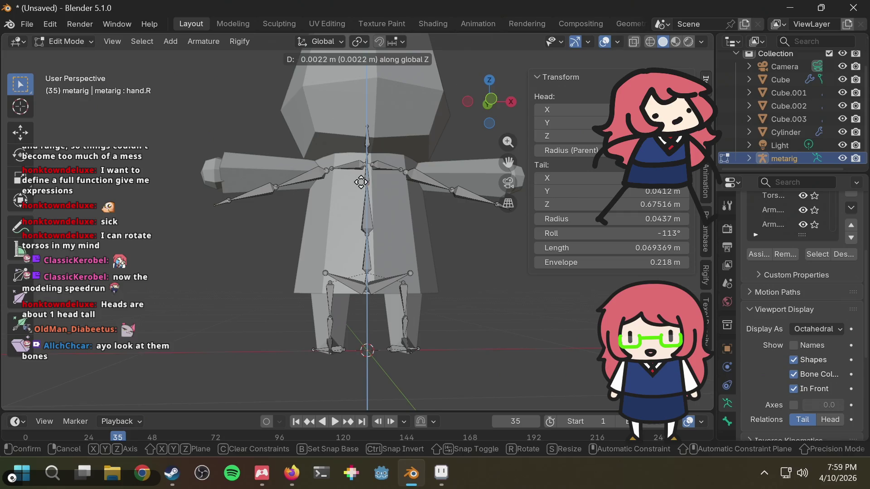
click(382, 194)
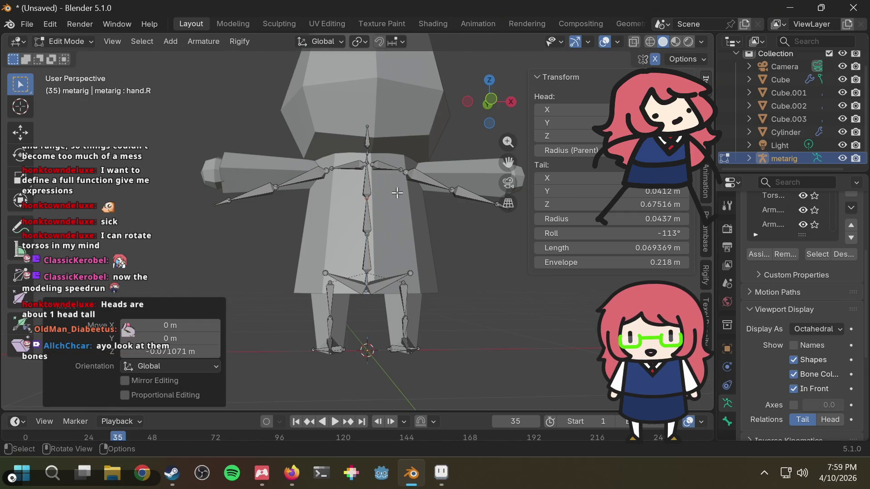
scroll(426, 342, up, 2)
In Right Orthographic view, nudge the foot joint along Y twice (-0.0082 m) to match the foot mesh
middle_drag(468, 321, 430, 190)
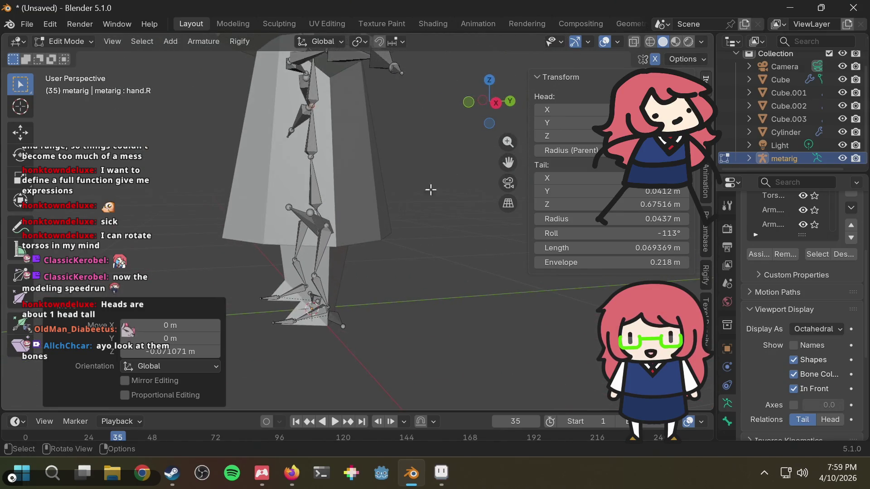
click(496, 102)
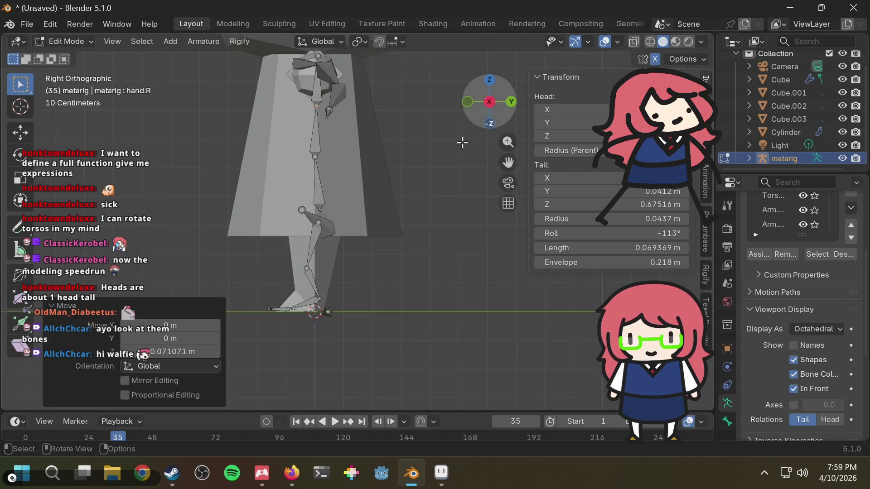
click(302, 264)
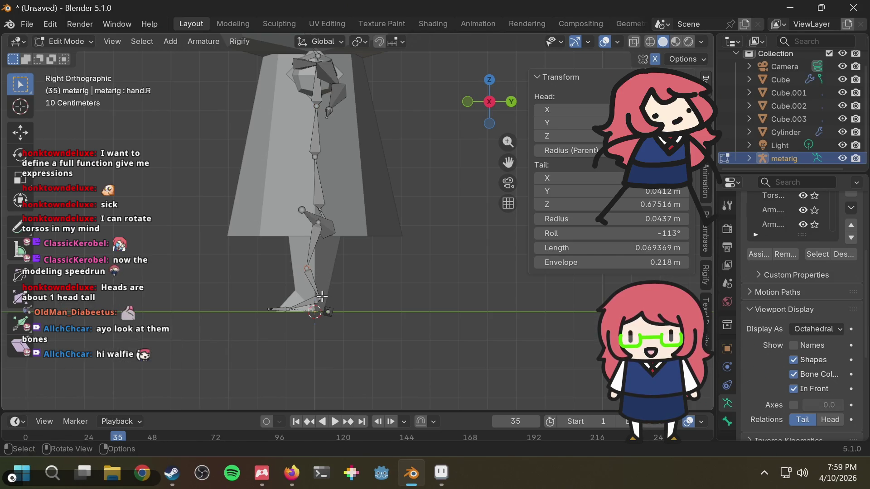
key(g)
key(y)
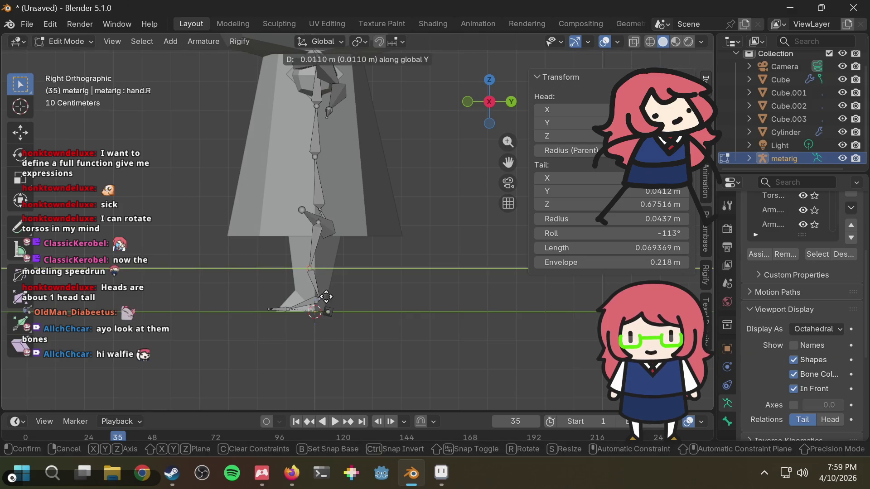
click(328, 294)
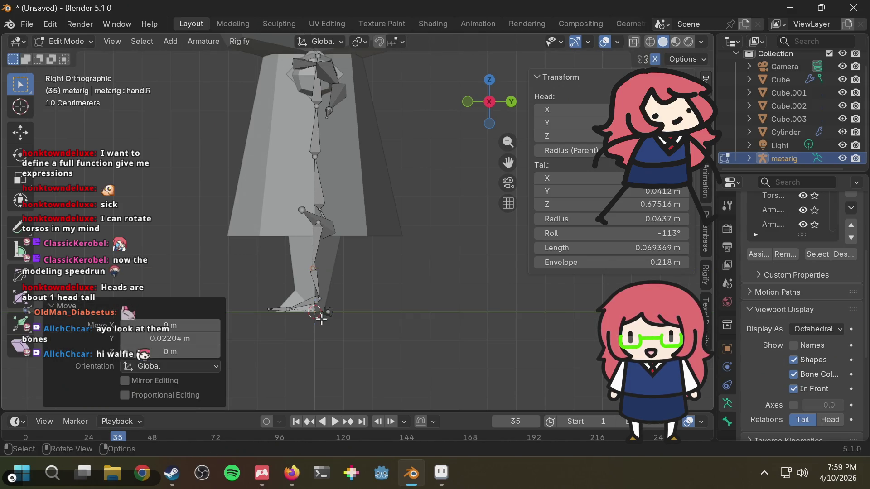
scroll(322, 319, up, 3)
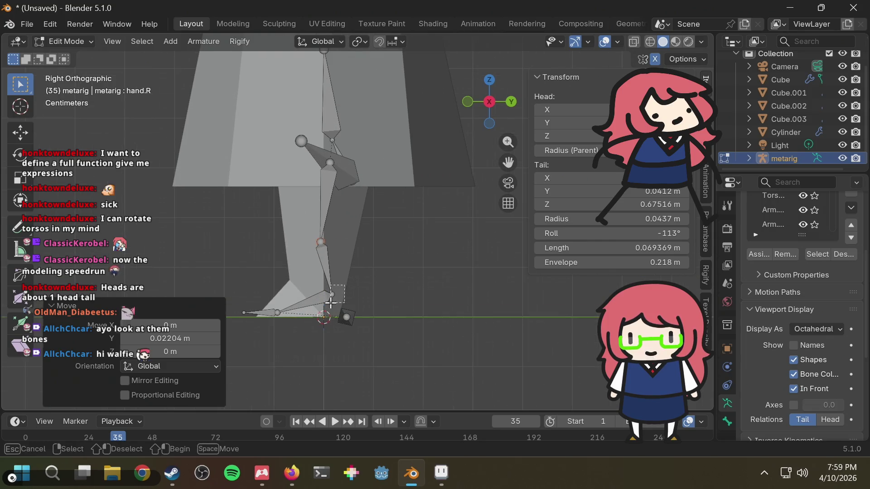
key(g)
key(y)
click(326, 302)
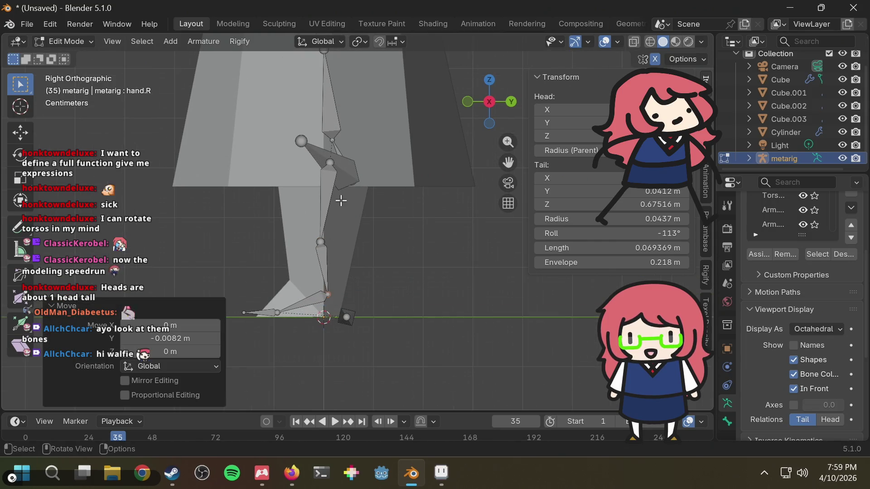
mouse_move(349, 177)
middle_down()
mouse_move(404, 179)
mouse_move(363, 192)
mouse_move(351, 186)
mouse_move(372, 154)
mouse_move(350, 182)
mouse_move(445, 156)
middle_up()
Slide the selected leg joint front-to-back along Y
middle_drag(353, 150, 387, 150)
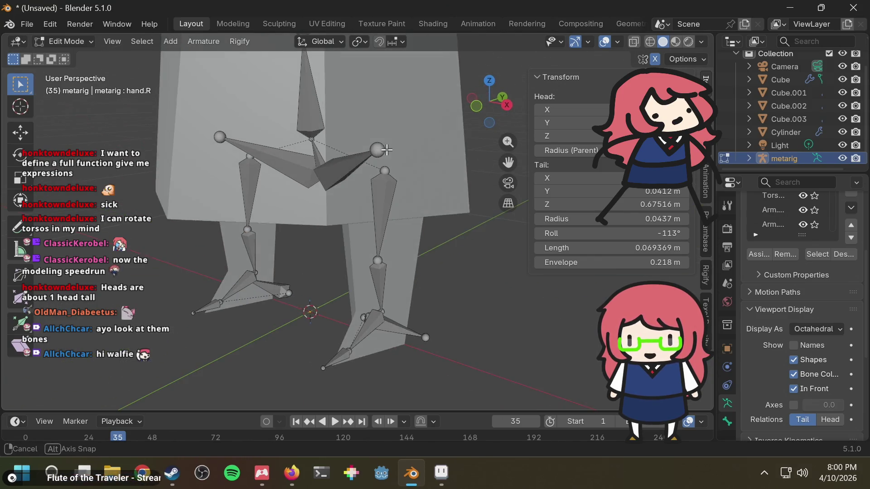
middle_drag(343, 193, 231, 193)
key(g)
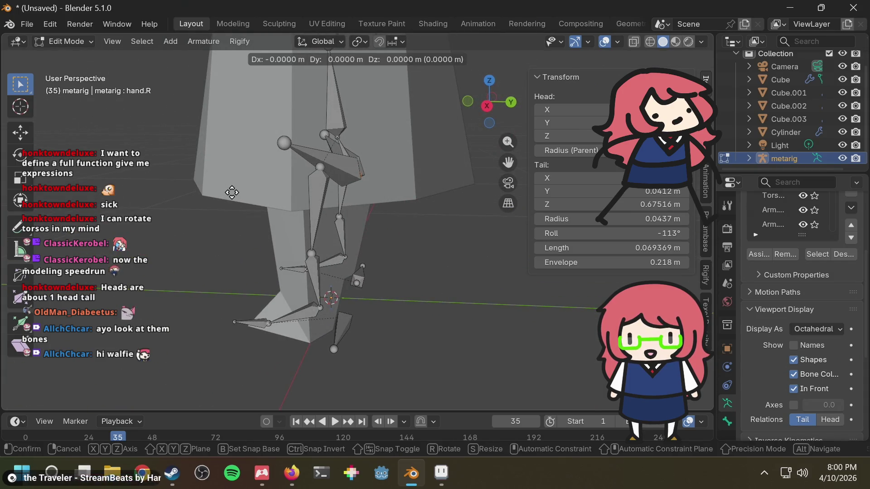
key(y)
click(209, 186)
mouse_move(209, 186)
middle_down()
mouse_move(381, 203)
mouse_move(408, 163)
mouse_move(340, 222)
mouse_move(266, 249)
mouse_move(324, 234)
mouse_move(345, 239)
mouse_move(351, 253)
middle_up()
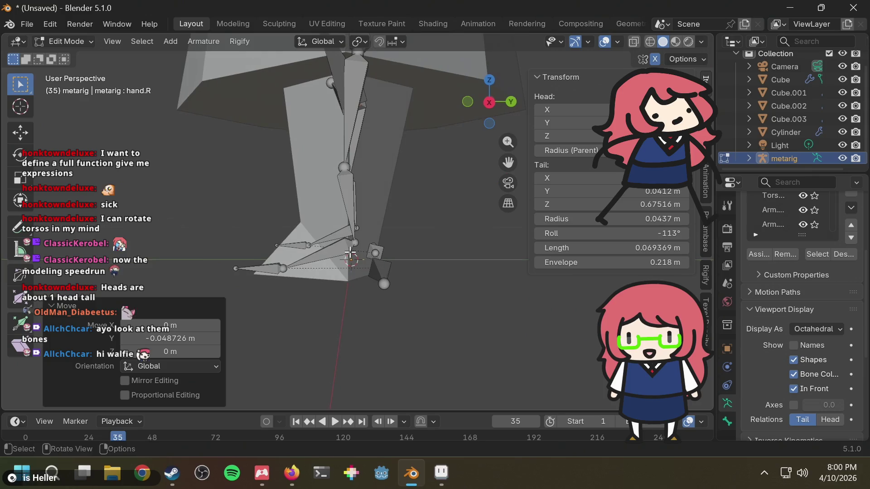
Select the foot.L joint and shift its tail along Y into the foot mesh
click(281, 269)
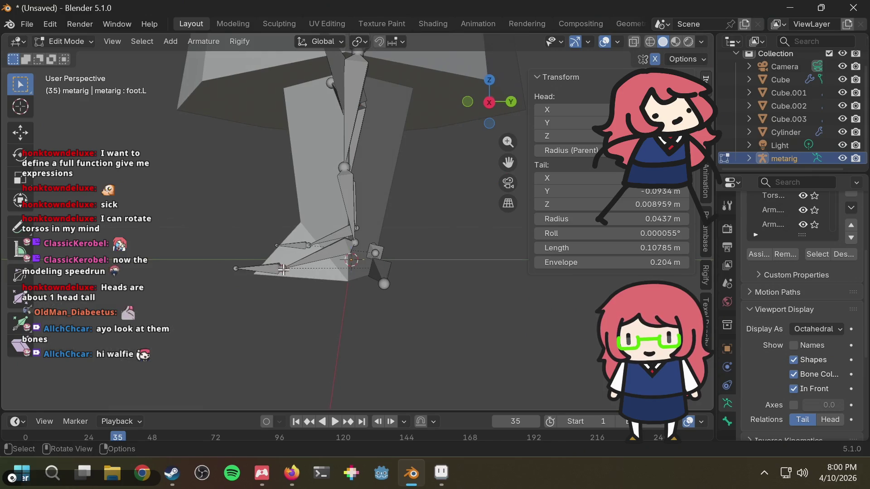
key(g)
key(x)
click(330, 268)
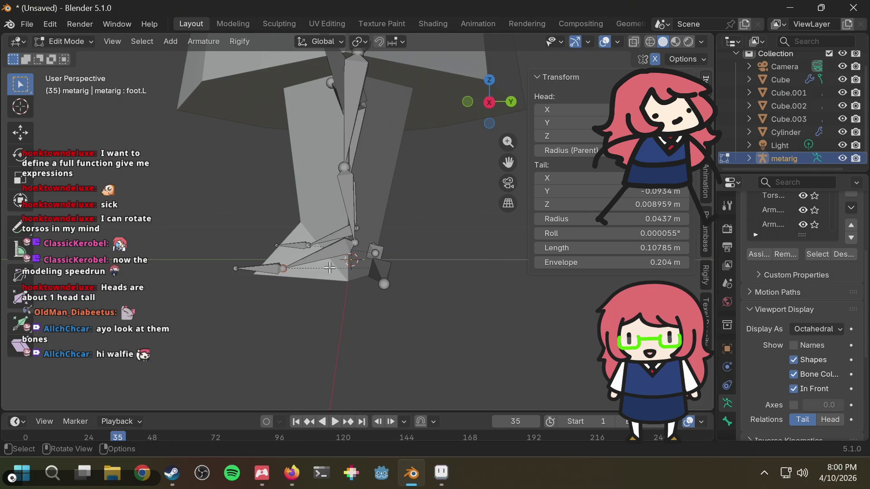
key(g)
key(y)
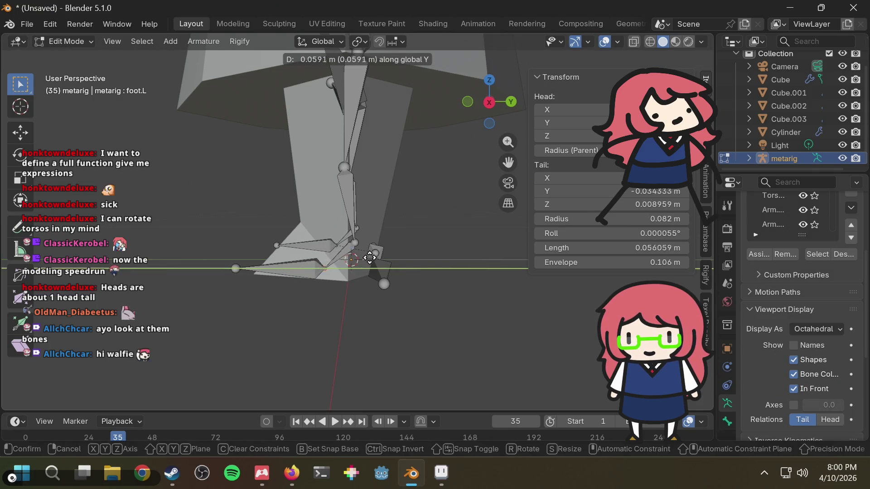
click(372, 256)
Reposition the foot.L tail joint along Y, then shift the bone slightly forward
click(235, 268)
key(g)
key(y)
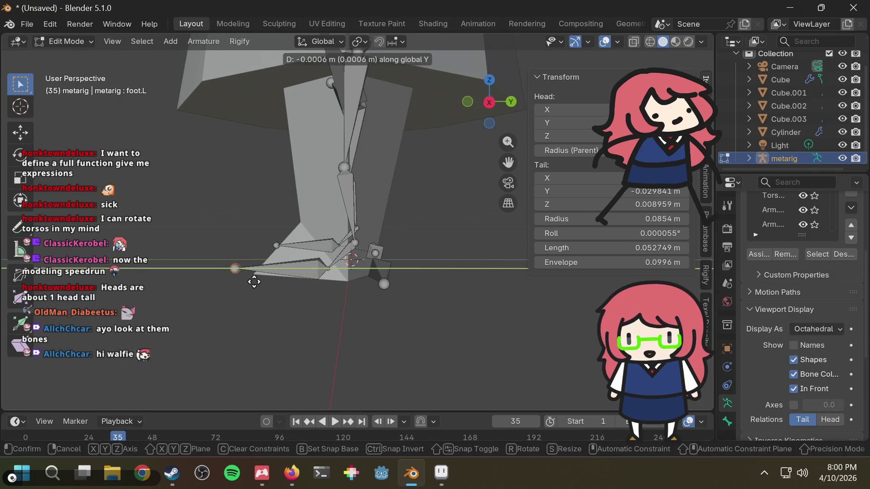
click(281, 283)
mouse_move(281, 282)
middle_down()
mouse_move(336, 306)
mouse_move(374, 339)
mouse_move(268, 256)
mouse_move(249, 268)
middle_up()
key(g)
key(y)
click(330, 279)
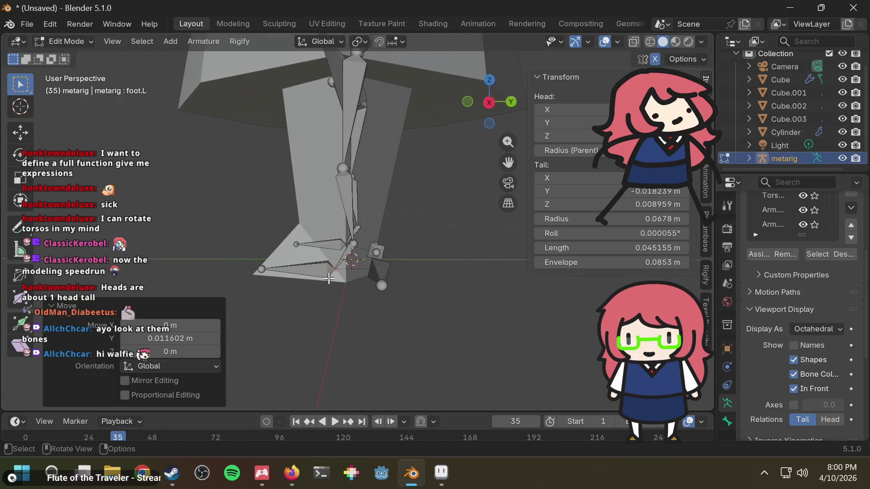
Move the toe.L bone tip 0.012293 m along Y to set the toe length
click(261, 269)
key(g)
key(y)
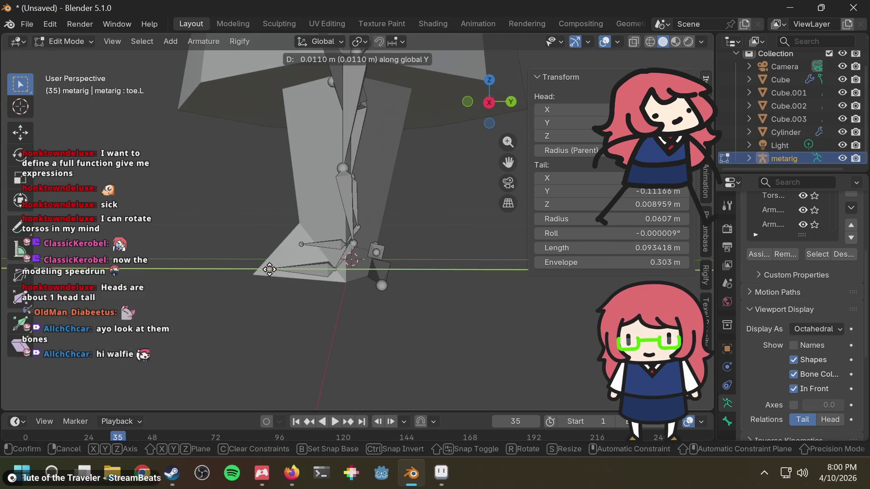
click(270, 270)
Switch to Top Orthographic view and frame the rig's arms
mouse_move(287, 287)
middle_down()
mouse_move(427, 292)
mouse_move(346, 299)
mouse_move(306, 292)
mouse_move(401, 192)
mouse_move(369, 200)
middle_up()
scroll(369, 200, down, 3)
mouse_move(380, 141)
middle_down()
mouse_move(399, 151)
mouse_move(346, 165)
mouse_move(359, 170)
mouse_move(339, 177)
middle_up()
scroll(398, 150, up, 4)
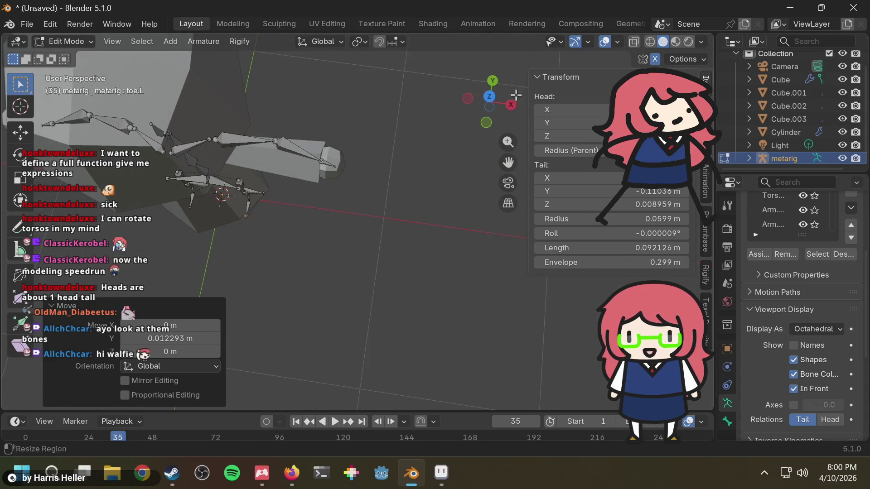
click(488, 98)
scroll(306, 227, up, 1)
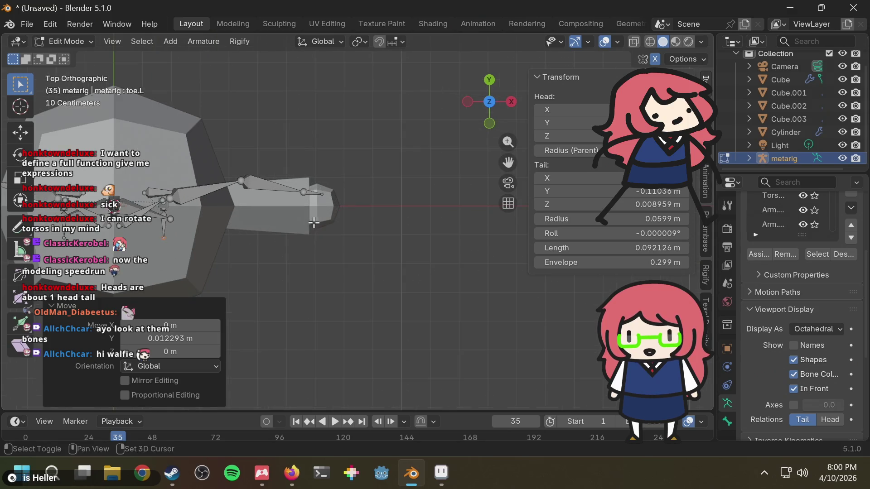
scroll(306, 226, up, 2)
shift+middle_drag(306, 227, 278, 159)
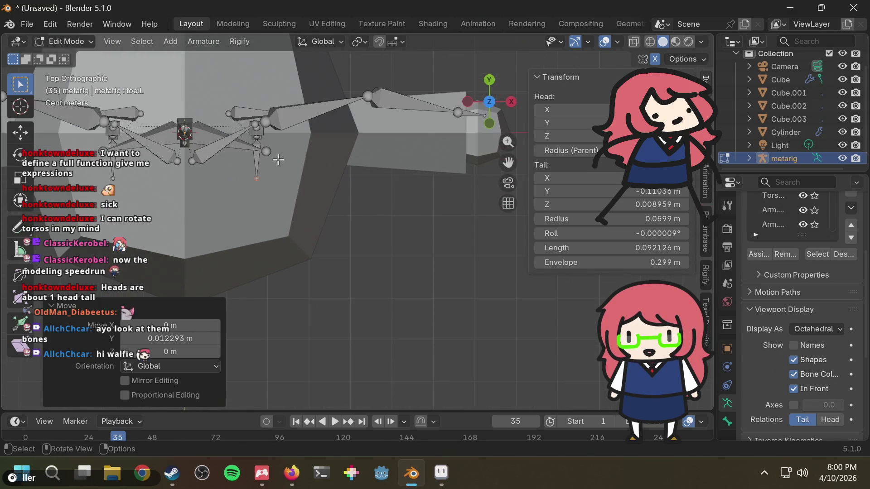
Shift the shoulder.L joint and bone along Y (-0.010933 m) into the arm mesh
click(262, 126)
key(g)
key(y)
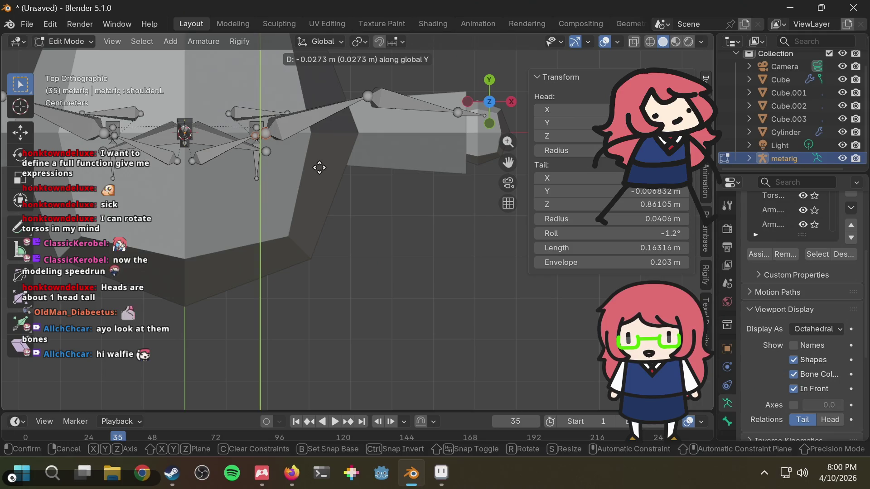
click(320, 167)
click(190, 165)
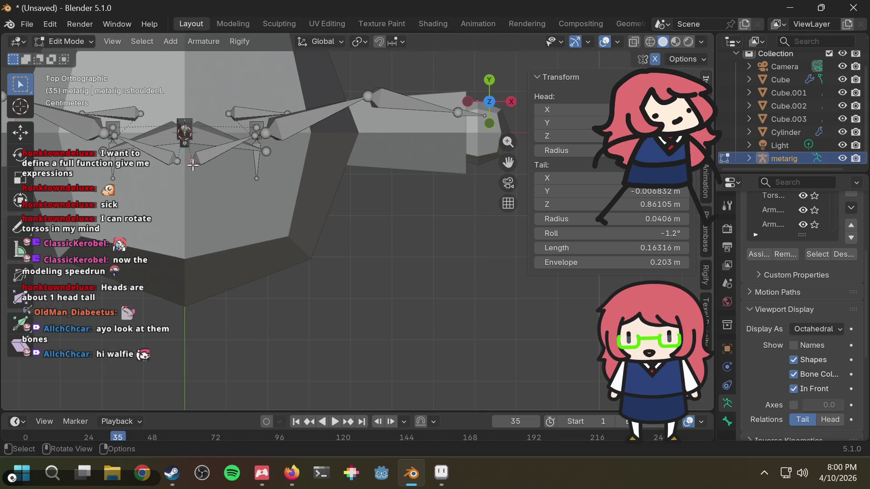
key(g)
key(y)
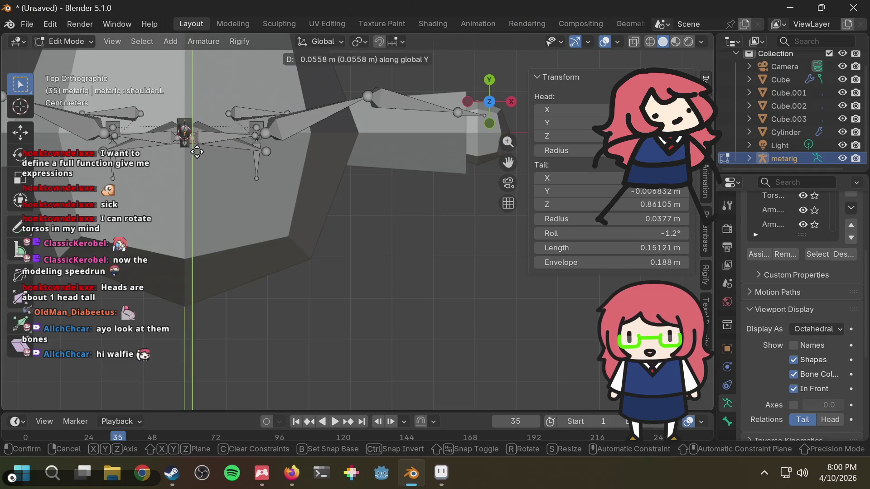
click(197, 154)
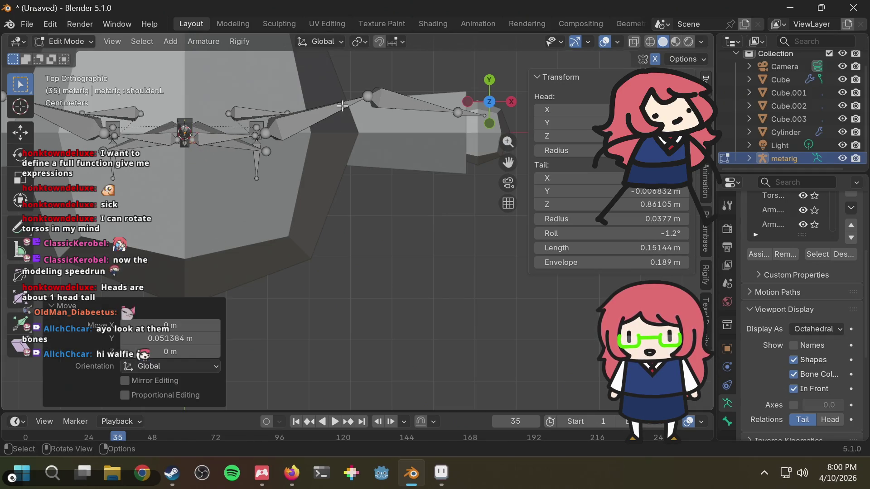
Center the upper_arm.L and forearm.L joints in the arm mesh along Y
click(371, 96)
key(g)
key(y)
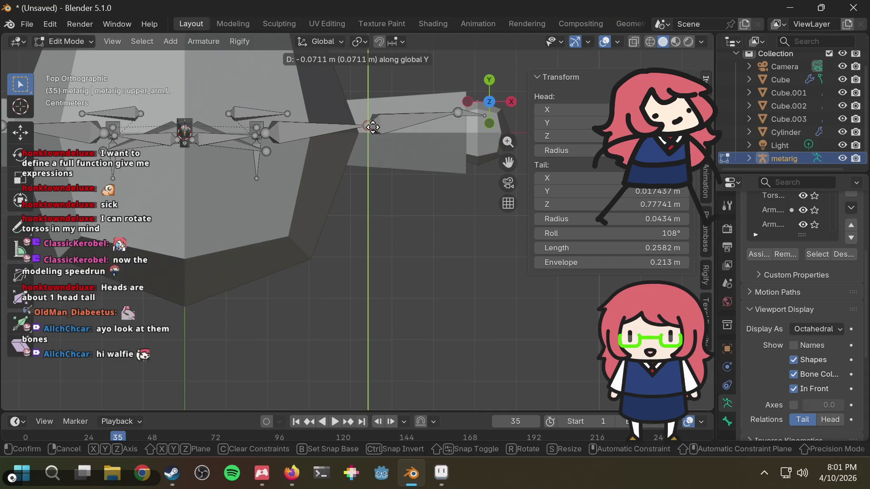
click(373, 126)
click(457, 113)
key(g)
key(y)
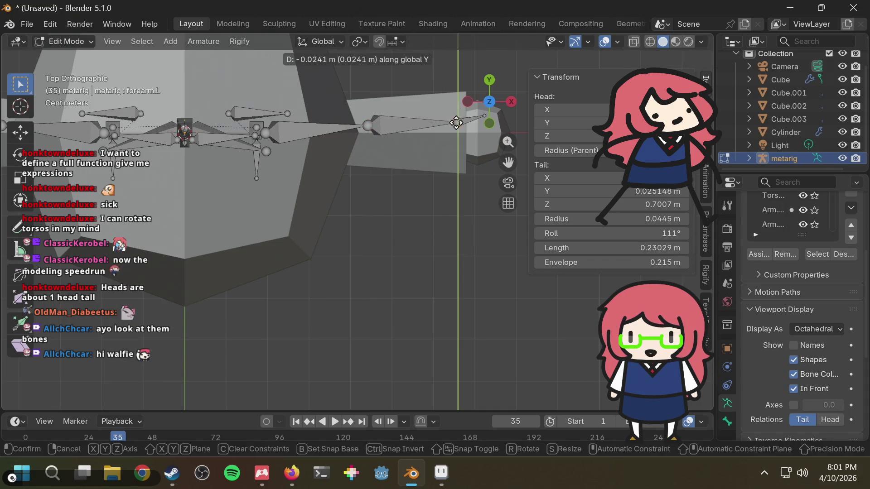
click(454, 165)
mouse_move(454, 166)
shift+middle_down()
mouse_move(410, 175)
mouse_move(406, 167)
shift+middle_up()
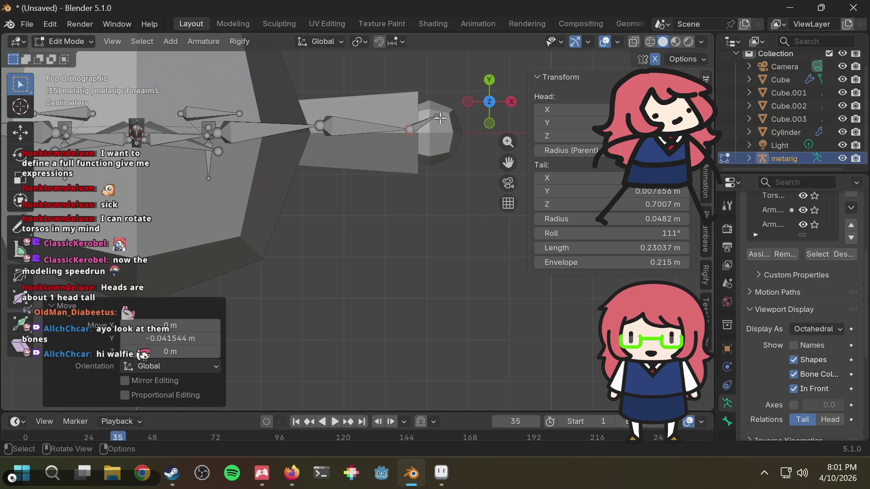
Fit hand.L inside the hand: tip moved along Y, tail along X
click(436, 115)
key(g)
key(y)
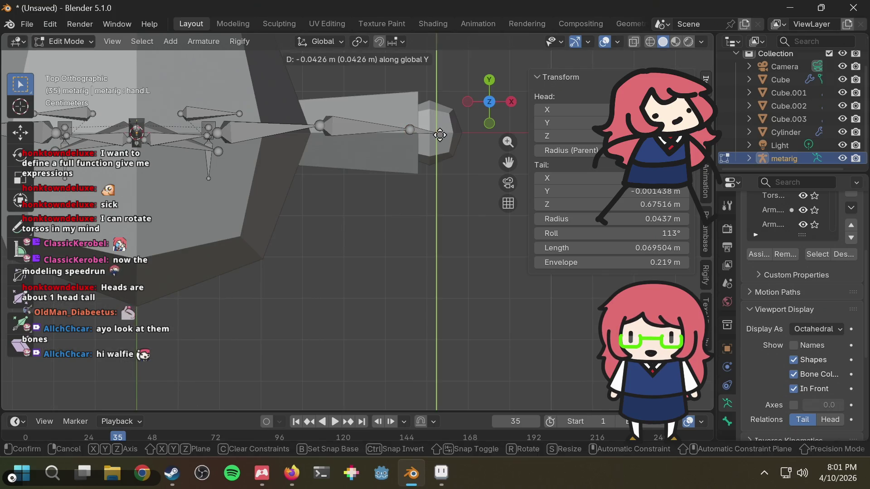
click(426, 135)
click(410, 130)
key(g)
key(x)
click(434, 143)
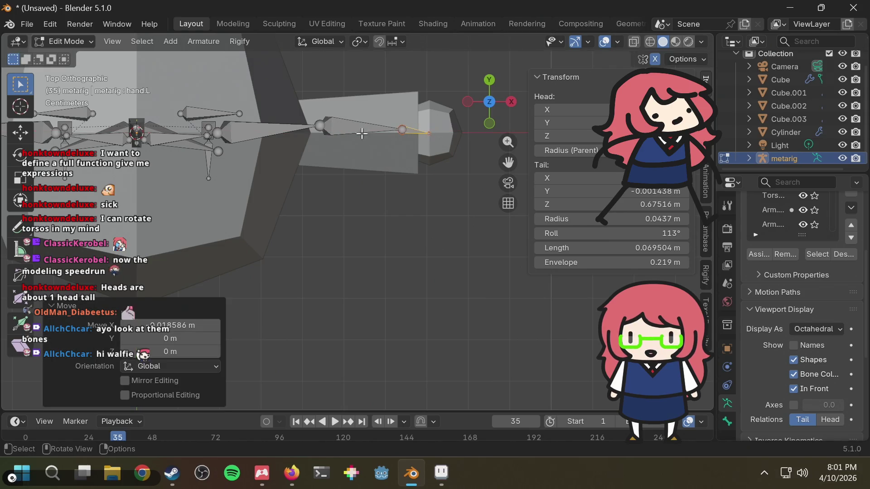
Center the elbow and wrist joints along Y
key(b)
drag(334, 145, 335, 146)
key(g)
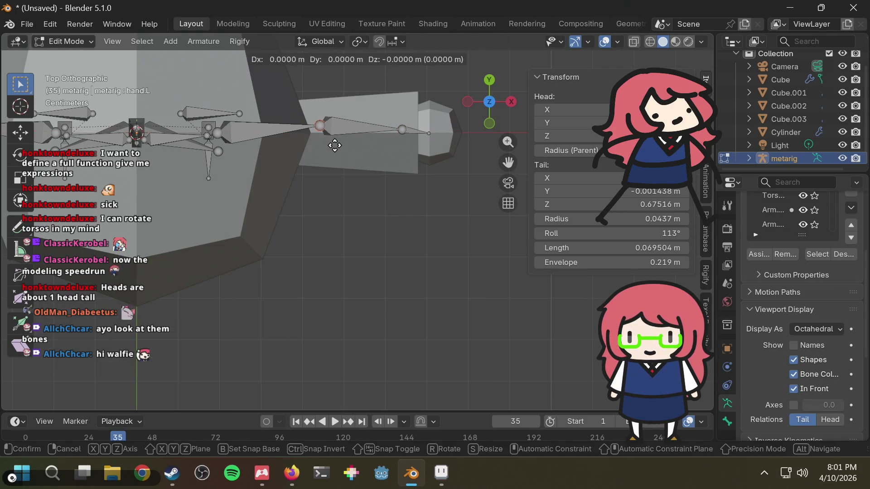
key(y)
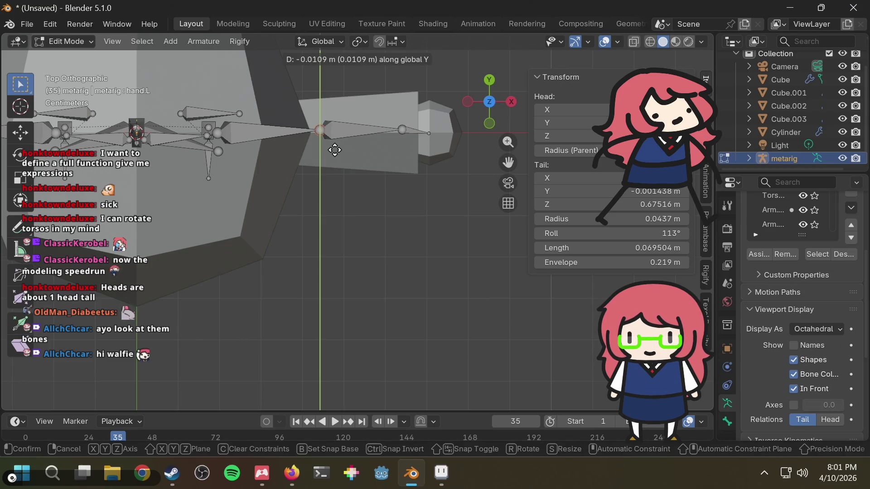
click(334, 150)
key(b)
drag(369, 122, 460, 161)
key(g)
key(y)
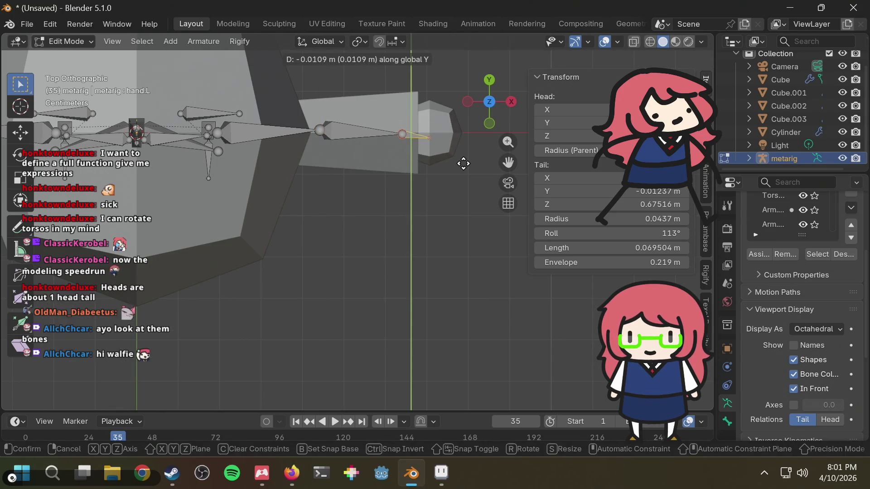
click(462, 161)
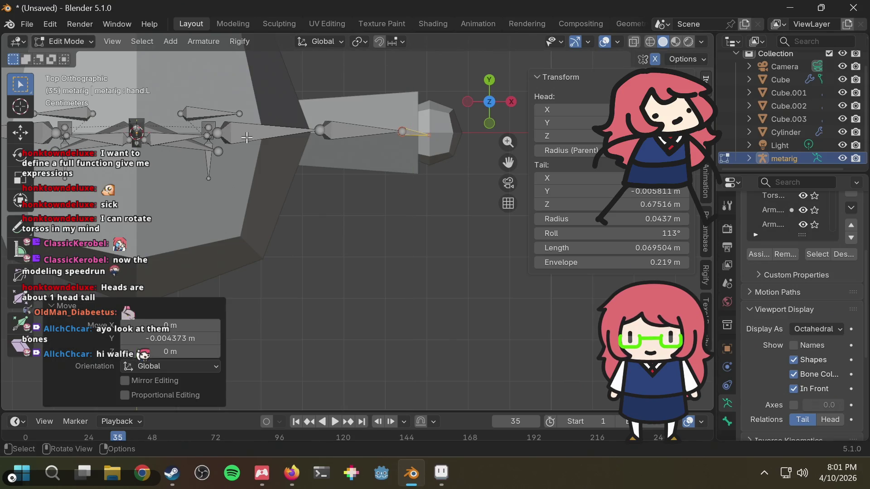
Refine the upper arm head and shoulder joints along Y, then return to perspective
click(222, 131)
key(g)
key(y)
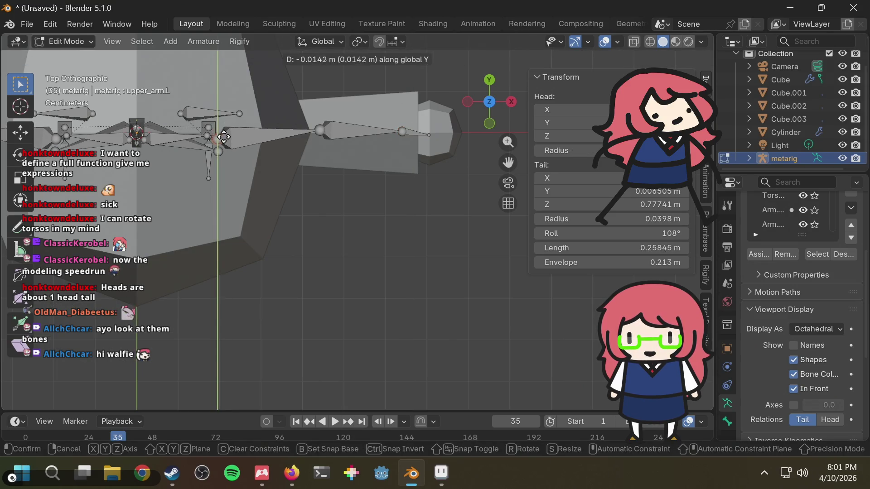
click(223, 137)
key(g)
key(y)
click(280, 139)
mouse_move(280, 139)
middle_down()
mouse_move(315, 113)
mouse_move(305, 139)
mouse_move(313, 89)
mouse_move(314, 150)
mouse_move(332, 154)
mouse_move(385, 127)
mouse_move(327, 187)
mouse_move(410, 97)
mouse_move(422, 102)
middle_up()
In front orthographic view, box-select the metarig's left arm joints and raise them along Z
mouse_move(365, 141)
middle_down()
mouse_move(344, 251)
mouse_move(319, 136)
middle_up()
scroll(374, 164, up, 2)
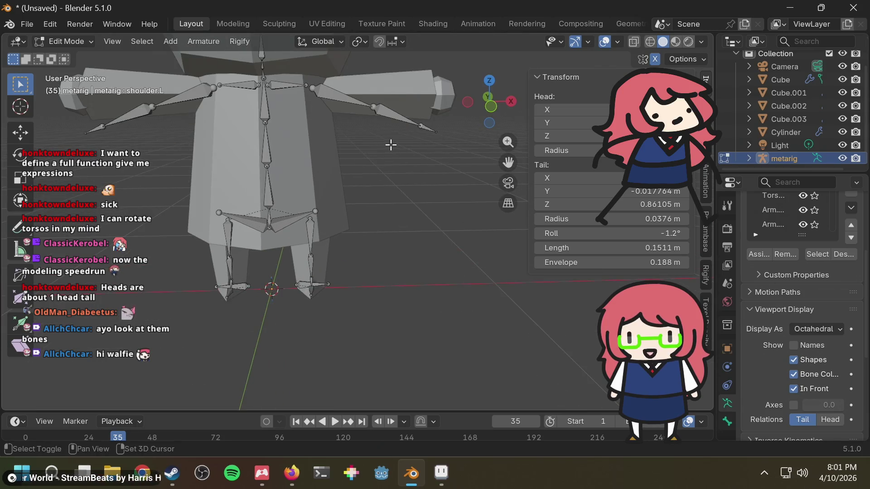
middle_drag(388, 146, 372, 188)
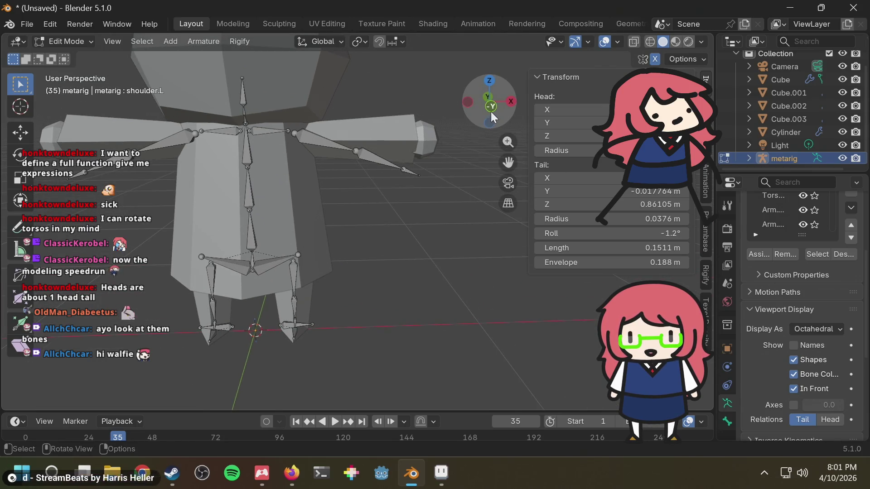
click(490, 110)
drag(336, 131, 439, 199)
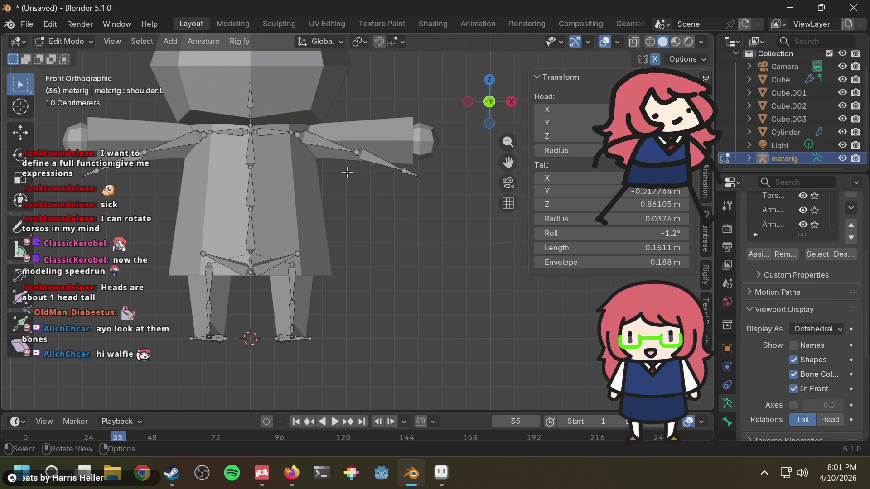
key(g)
key(z)
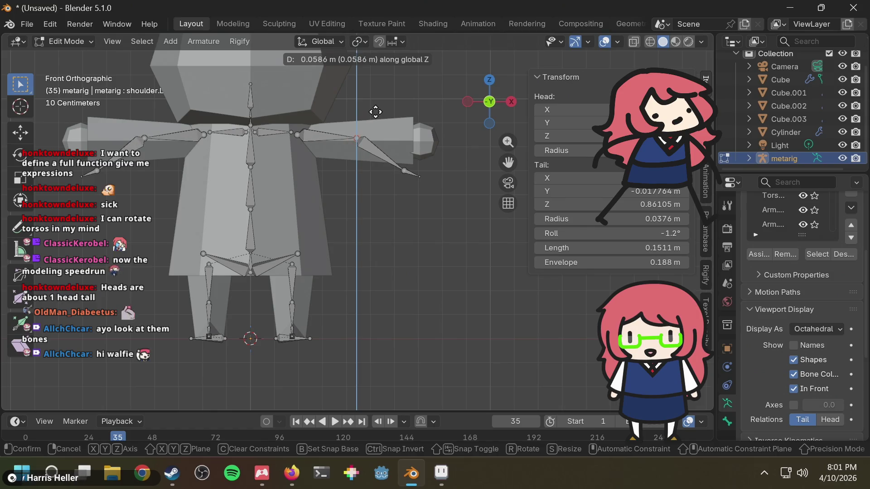
click(375, 110)
scroll(363, 154, up, 4)
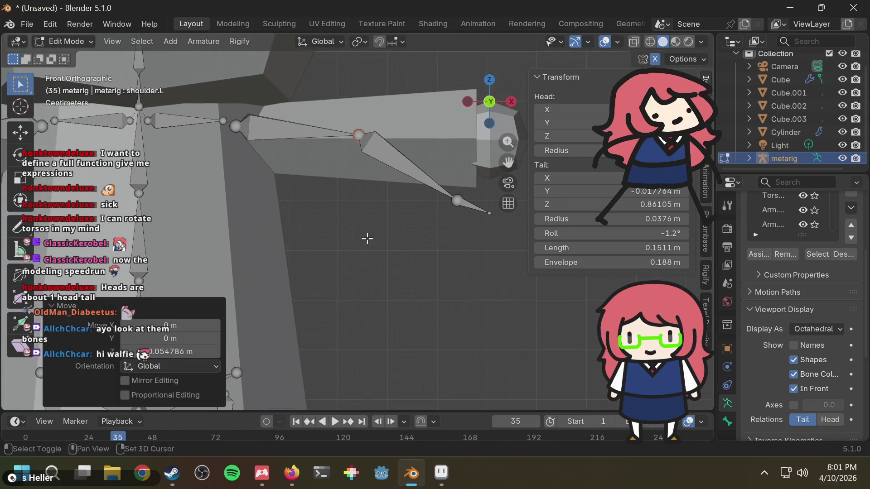
scroll(261, 163, down, 1)
Adjust the shoulder joints, then raise the elbow and wrist joints along Z to fit the arm mesh
drag(241, 126, 266, 162)
key(g)
key(z)
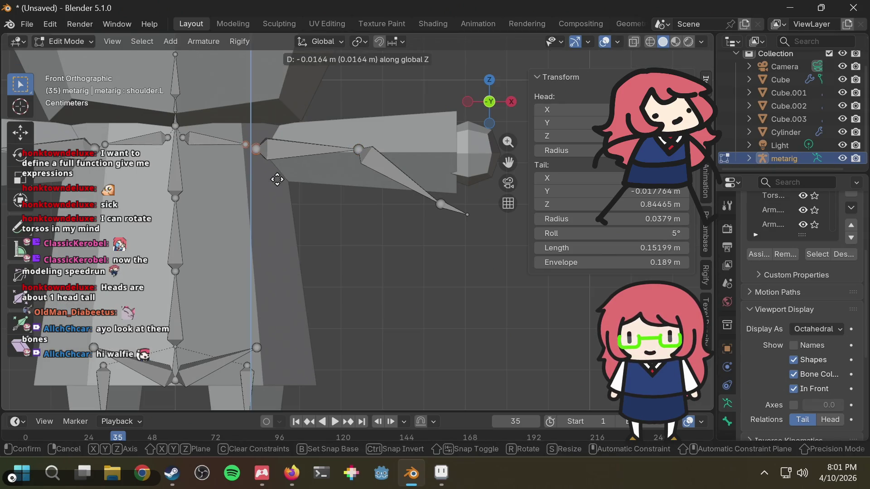
click(277, 180)
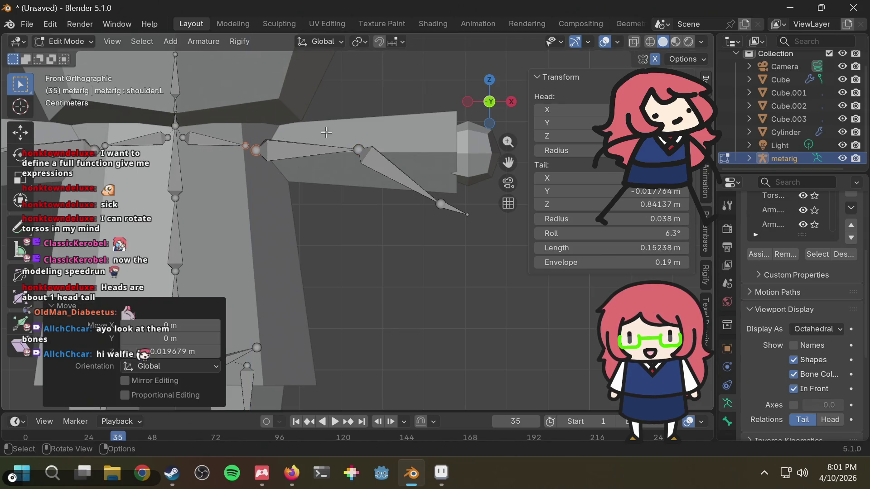
click(359, 153)
key(g)
key(z)
click(361, 166)
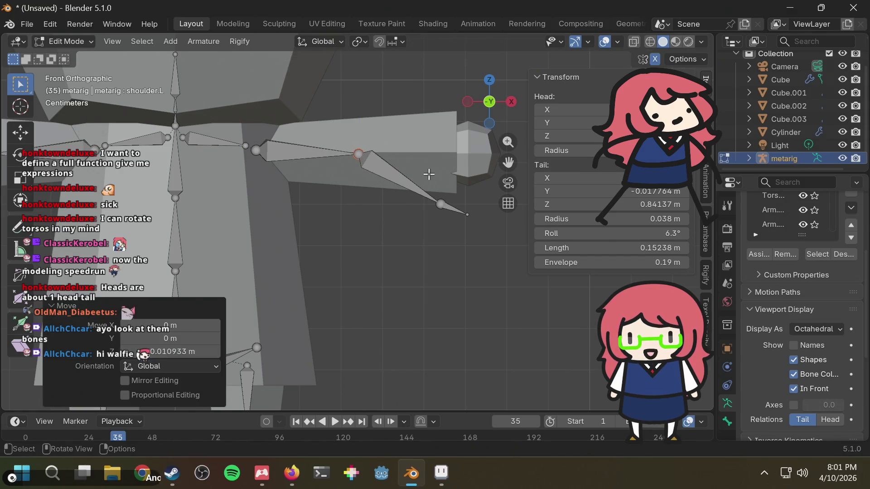
click(440, 204)
key(g)
key(z)
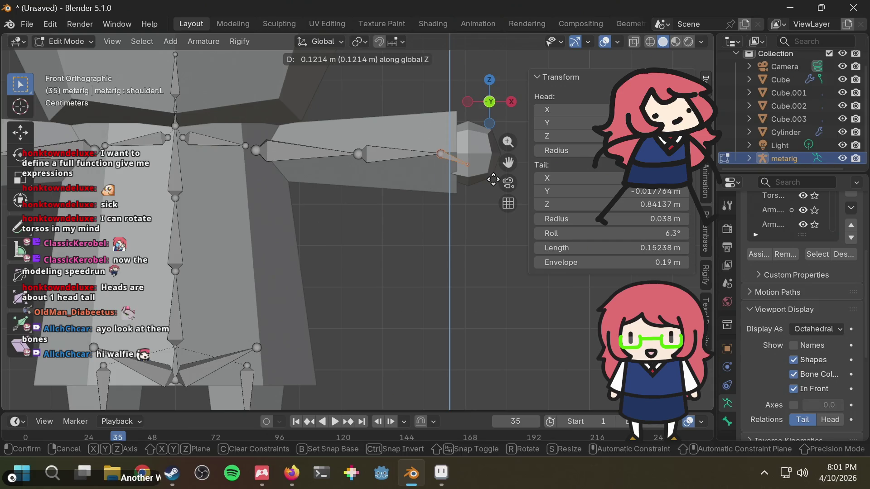
click(492, 179)
Raise the hand bone tip 0.022959 m, then push it 0.068876 m along X to the hand's end
click(468, 154)
key(g)
key(z)
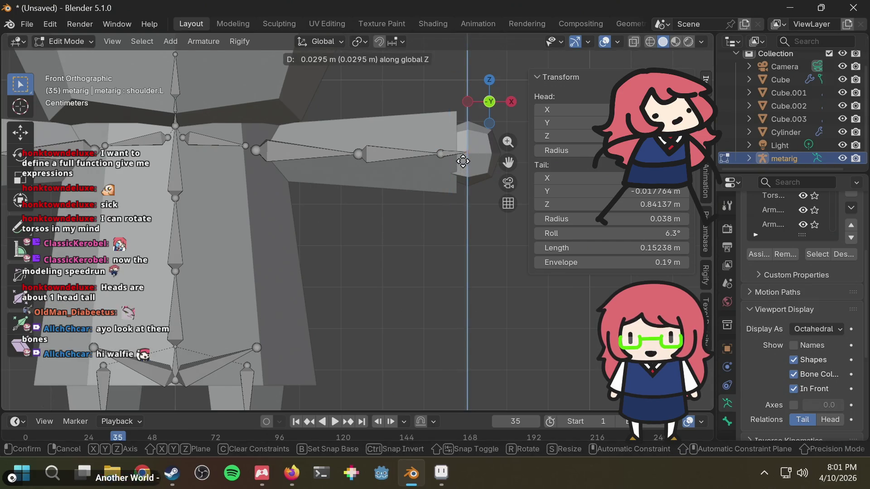
click(463, 164)
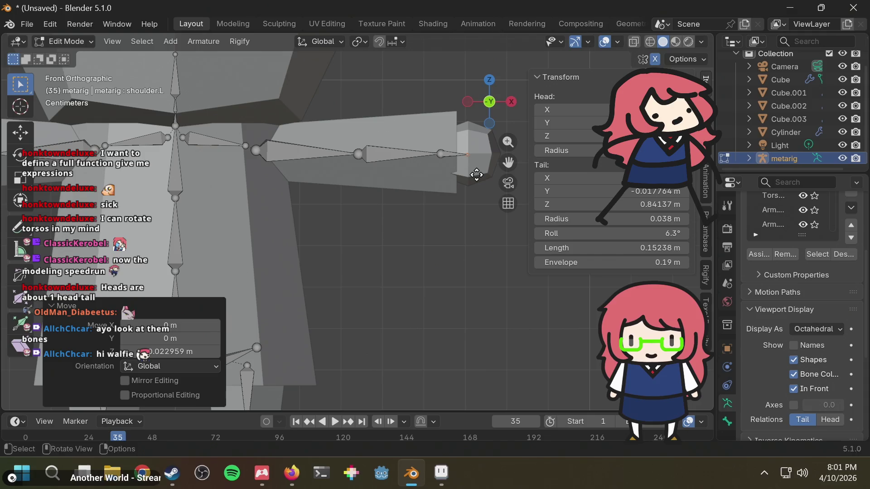
key(g)
key(x)
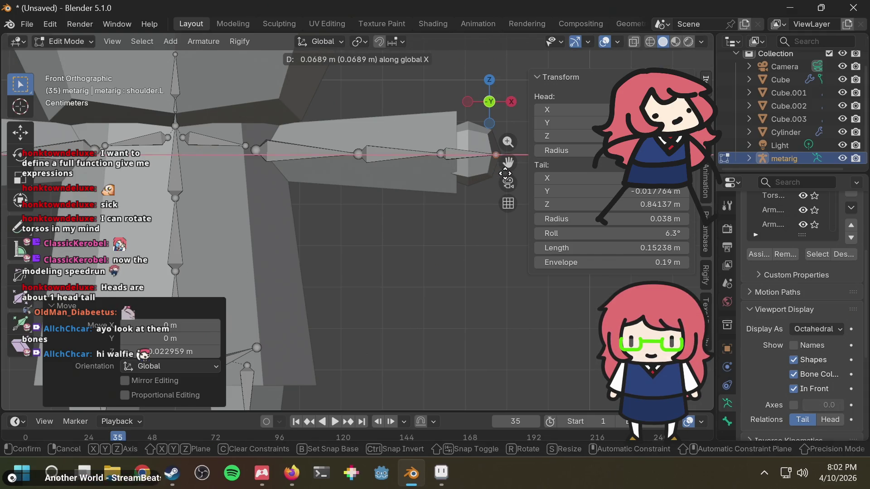
click(505, 174)
mouse_move(437, 195)
shift+middle_down()
mouse_move(417, 208)
mouse_move(410, 203)
shift+middle_up()
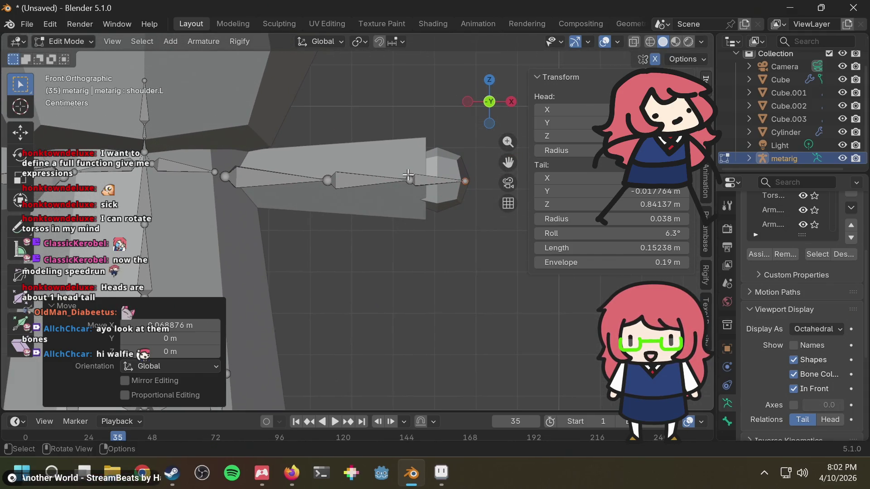
scroll(392, 183, down, 3)
middle_drag(265, 148, 275, 157)
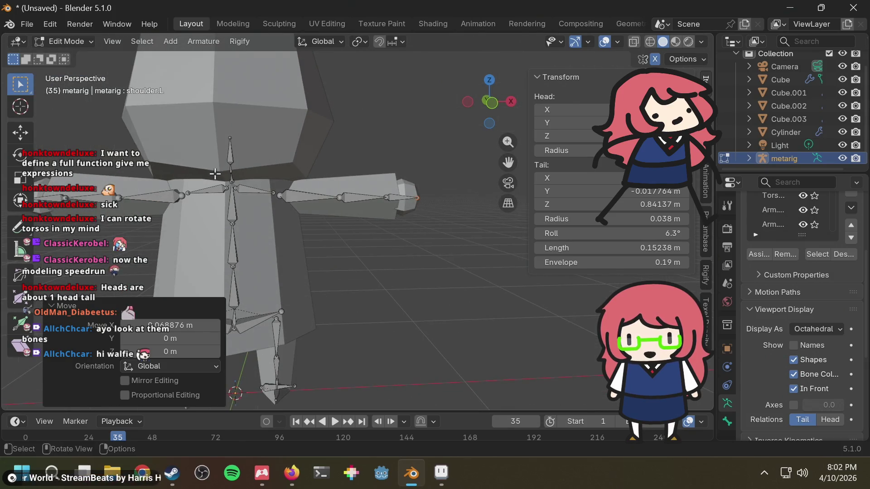
In front view, raise the head bone tip 0.53464 m along Z to the head's top
click(221, 140)
shift+scroll(369, 151, up, 2)
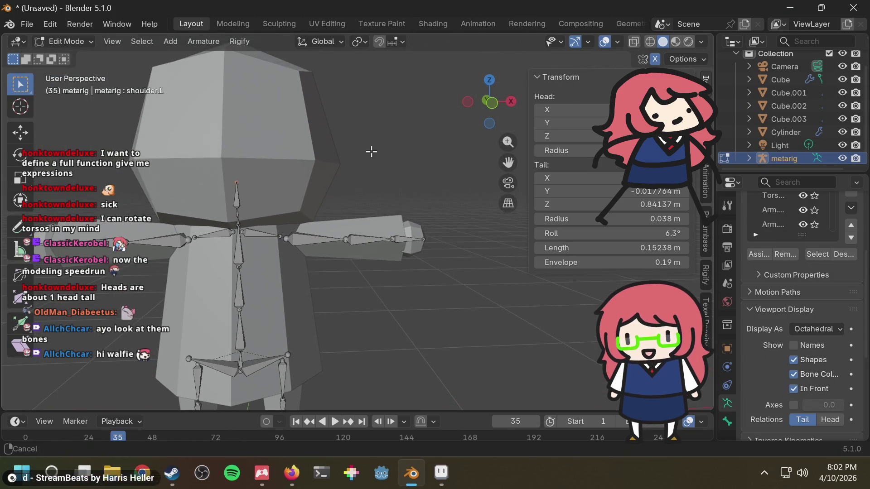
click(490, 103)
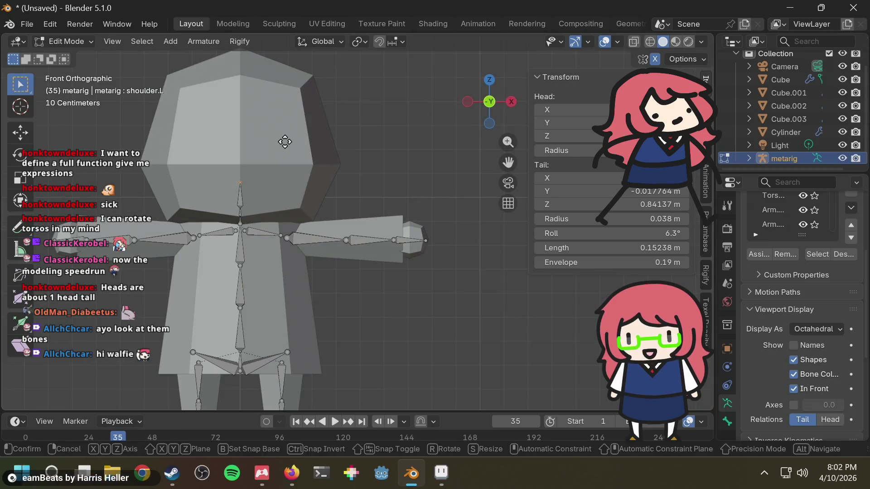
key(g)
key(z)
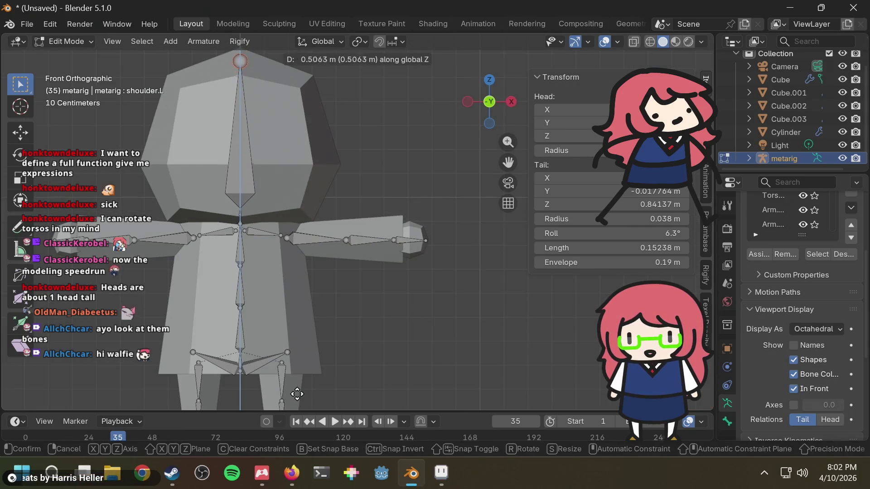
click(296, 388)
scroll(310, 204, up, 2)
shift+middle_drag(310, 204, 436, 244)
scroll(436, 244, down, 2)
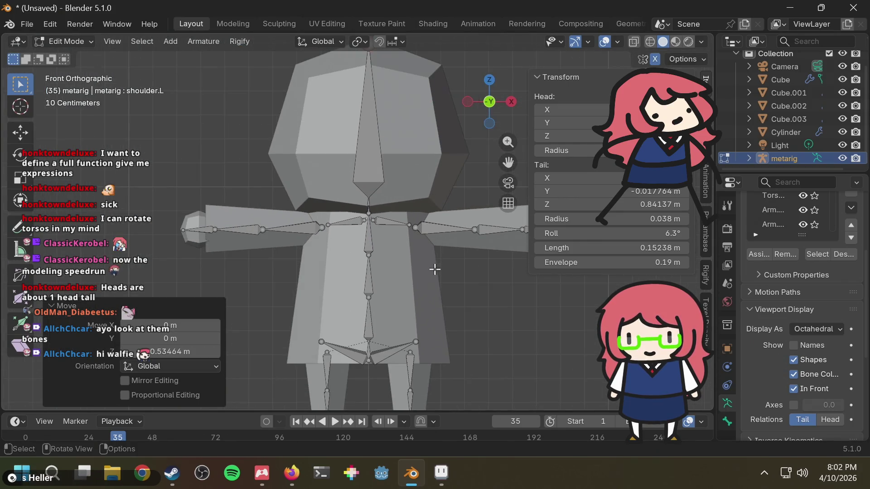
scroll(435, 269, down, 2)
Inspect the fitted rig, clear the bone selection and return to Object Mode
mouse_move(426, 289)
middle_down()
mouse_move(349, 303)
mouse_move(365, 288)
mouse_move(424, 286)
mouse_move(413, 285)
middle_up()
scroll(417, 221, up, 4)
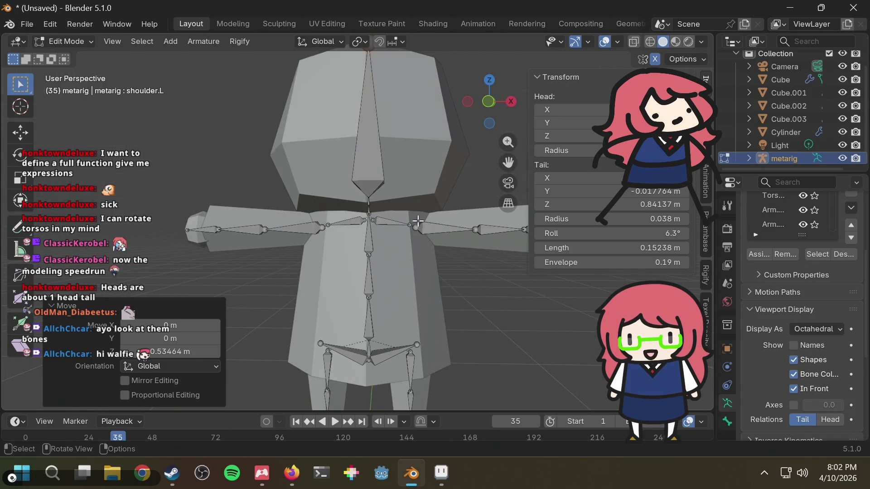
mouse_move(418, 221)
middle_down()
mouse_move(377, 182)
mouse_move(383, 190)
middle_up()
click(411, 255)
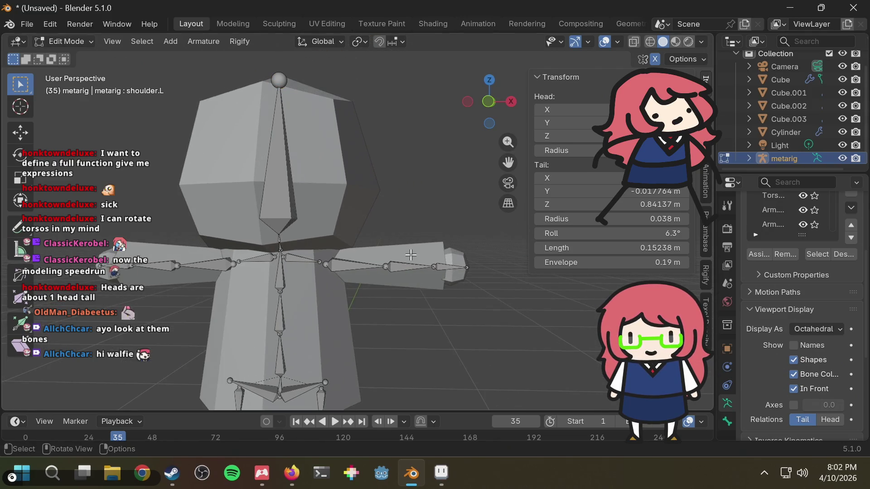
click(83, 38)
click(73, 56)
Edit the arm mesh Cube.002 and add a centred loop cut across the arm
click(417, 259)
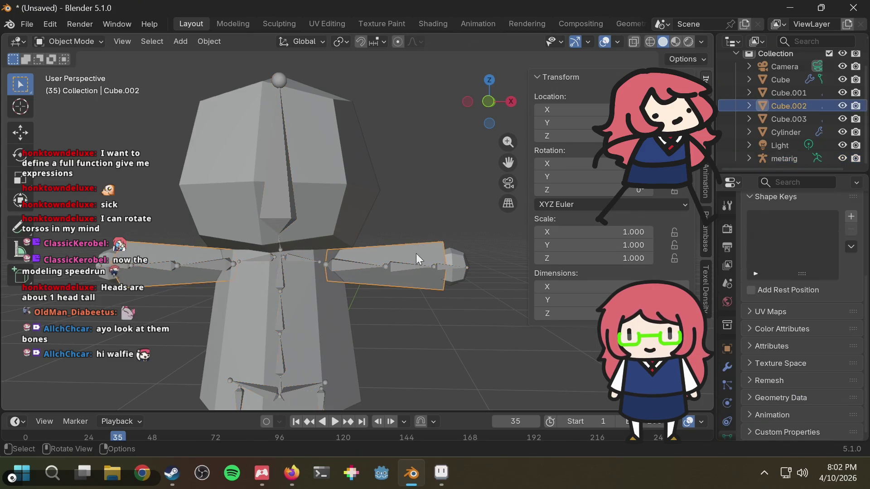
click(67, 42)
click(66, 66)
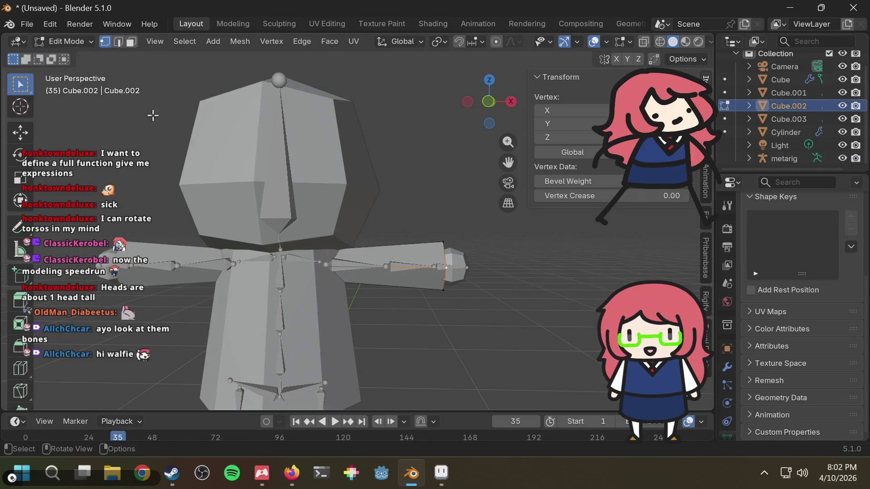
click(445, 242)
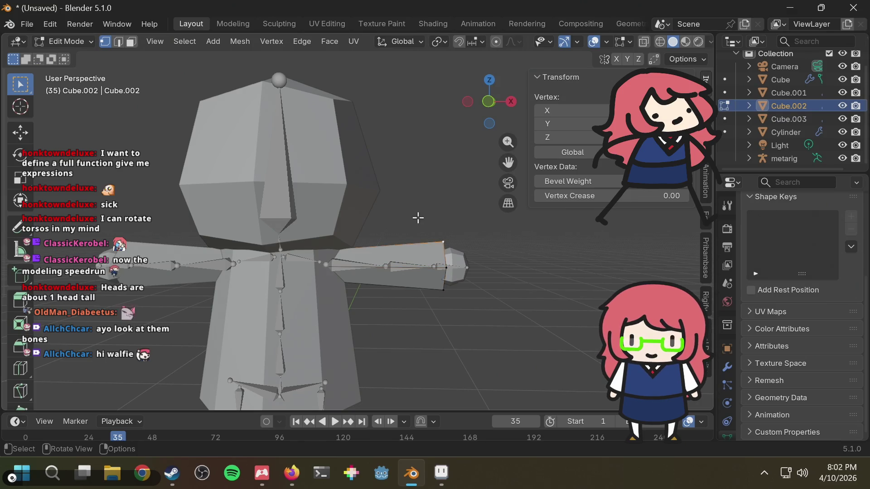
key(ctrl+r)
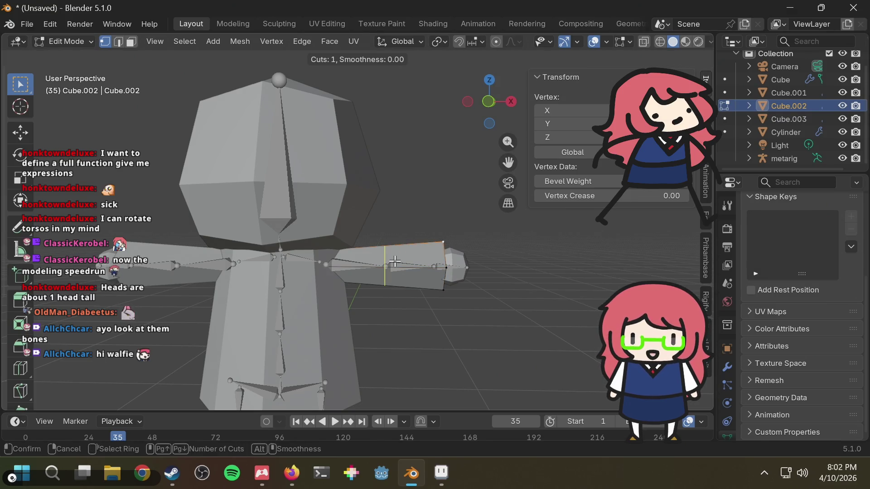
click(392, 262)
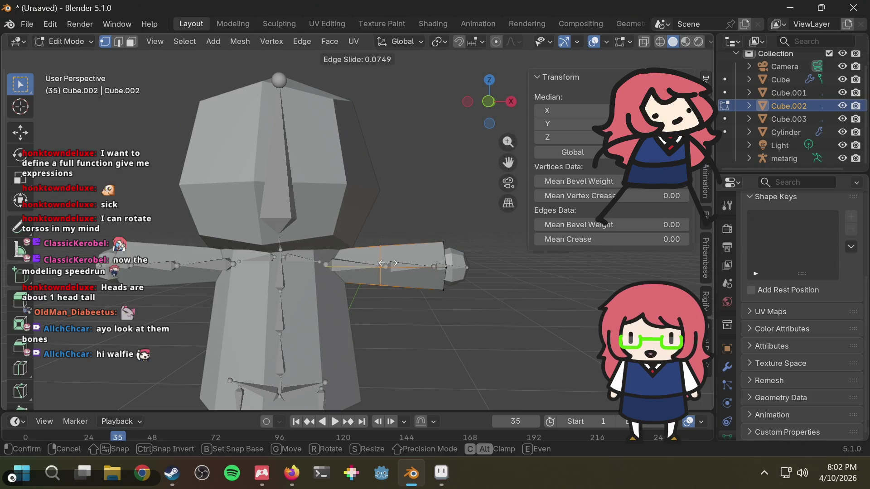
right_click(390, 264)
click(392, 263)
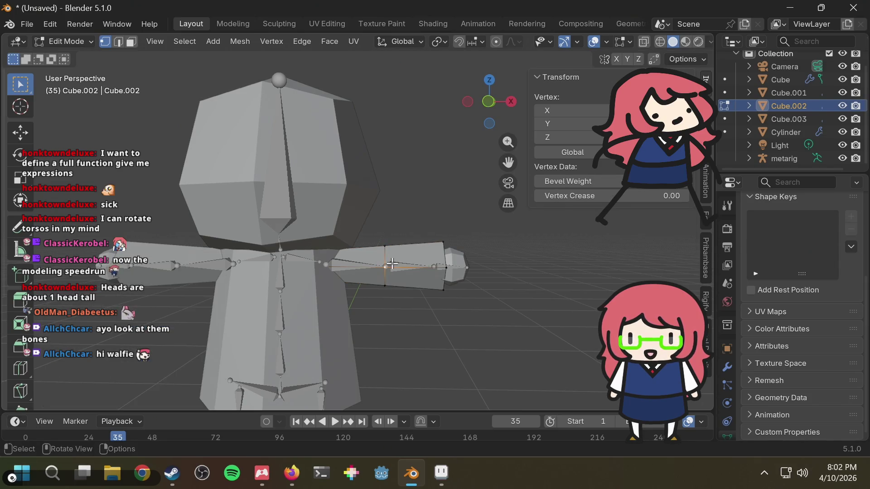
click(392, 206)
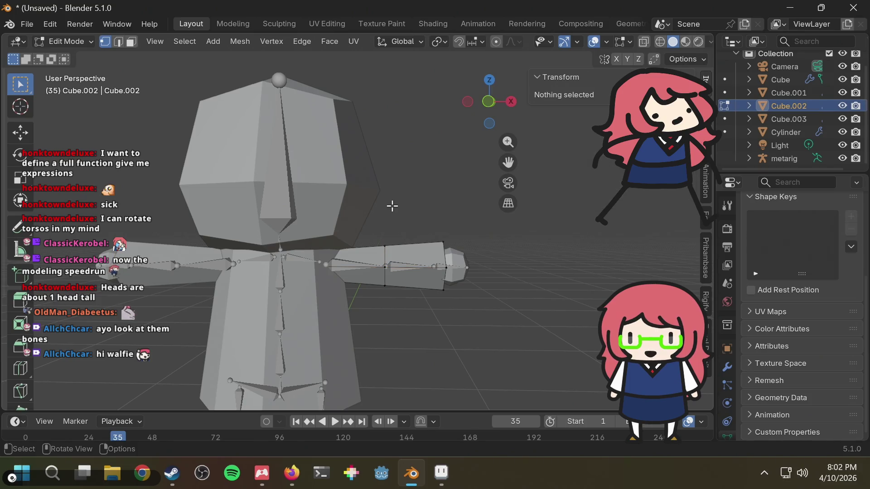
Add two more loop cuts on the upper arm, slid toward the shoulder
key(ctrl+r)
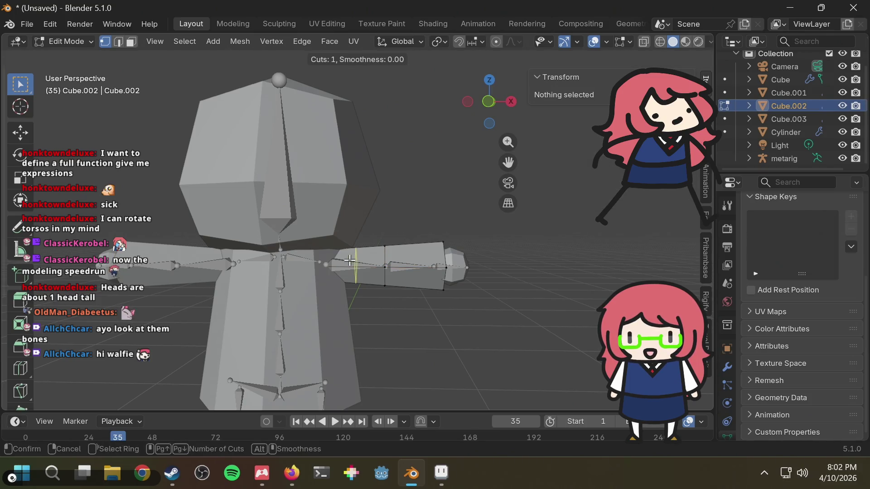
click(347, 263)
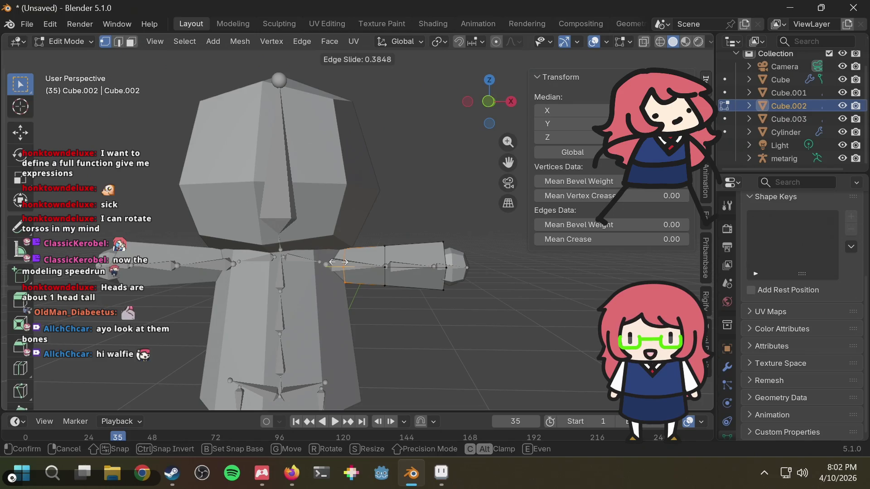
click(339, 262)
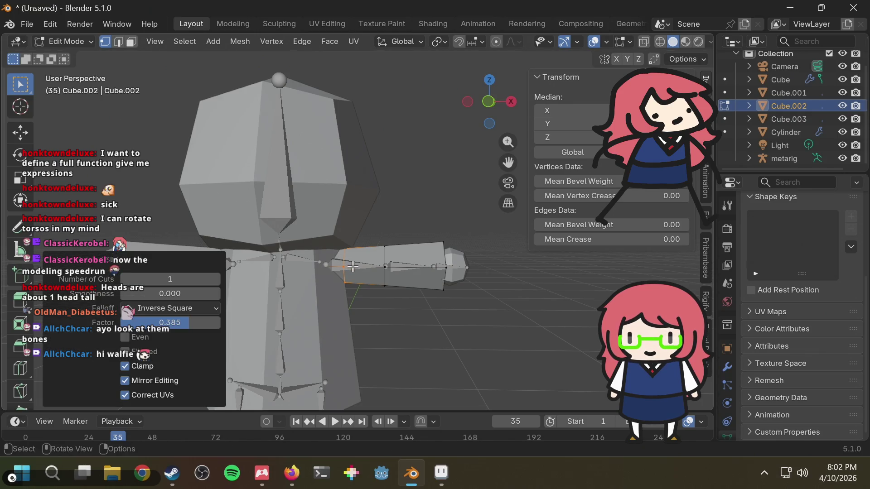
key(ctrl+r)
click(355, 266)
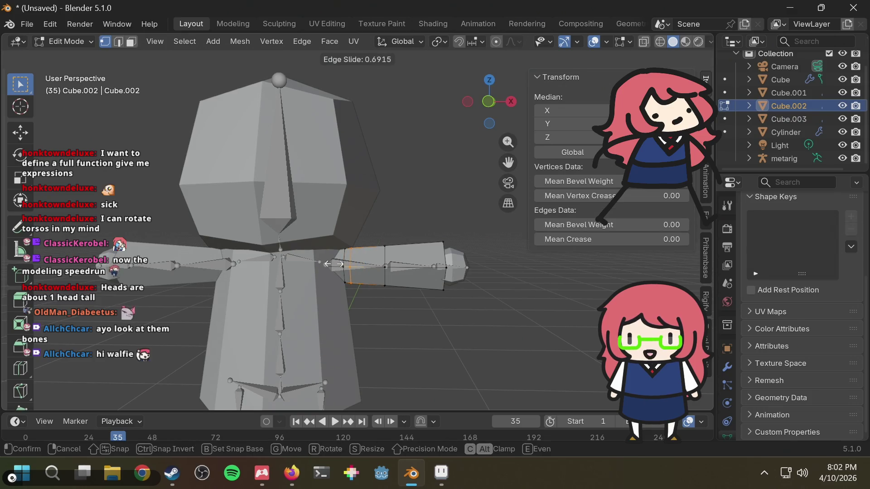
click(334, 264)
click(360, 241)
click(397, 189)
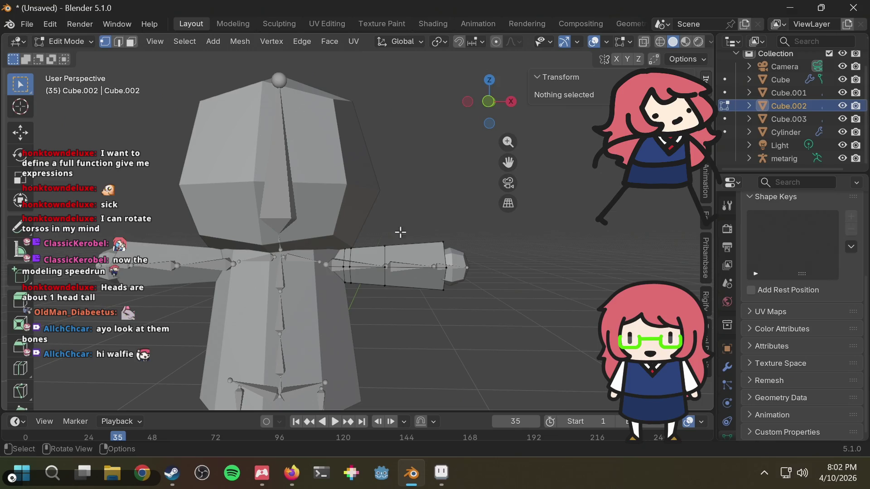
Add two loop cuts on the forearm, one centred near the wrist, then deselect all
key(ctrl+r)
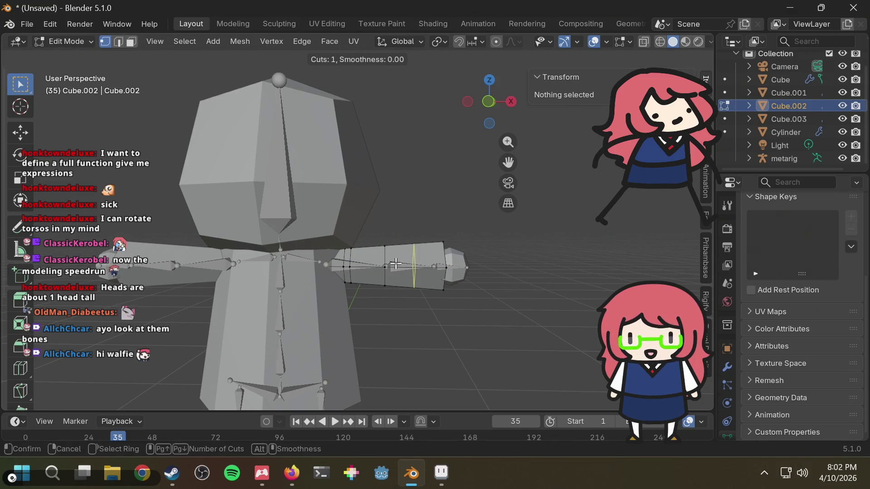
click(402, 263)
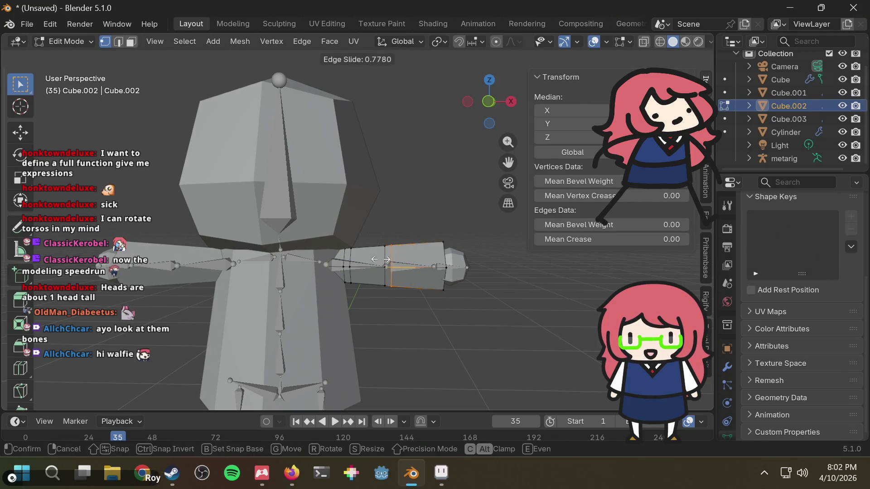
click(386, 260)
click(395, 223)
click(407, 223)
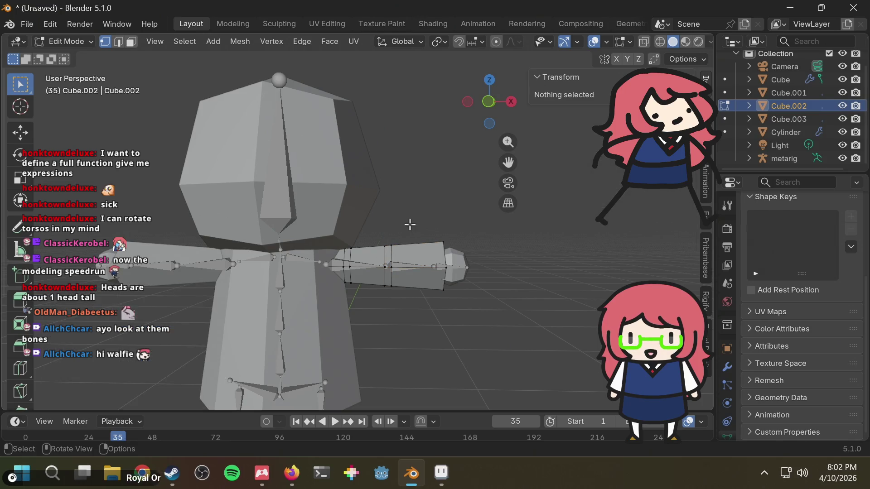
key(ctrl+r)
click(408, 263)
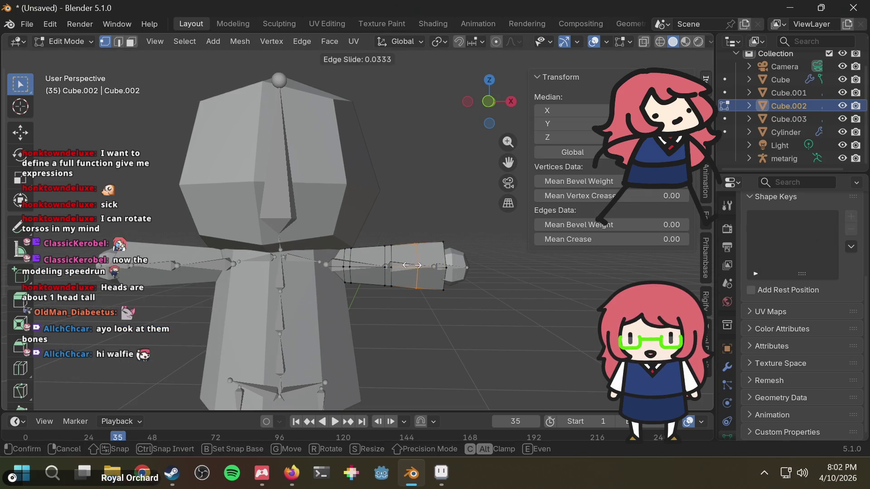
right_click(378, 268)
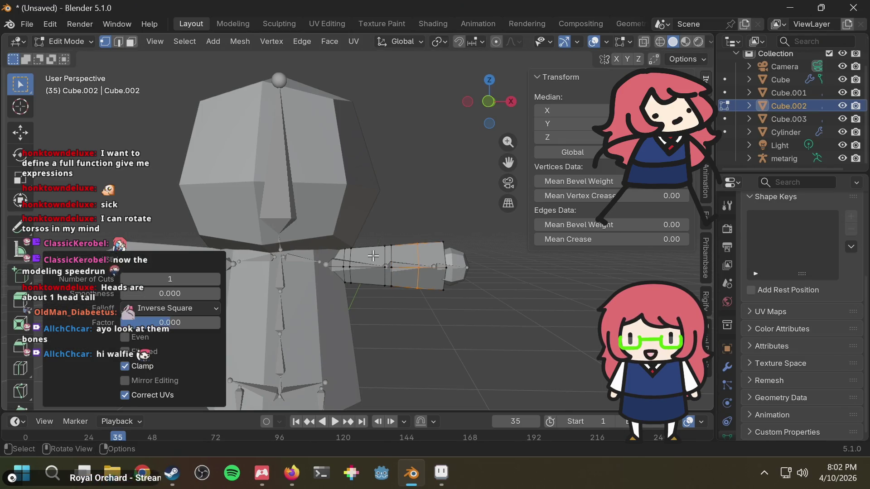
key(alt+a)
click(391, 246)
click(331, 298)
scroll(331, 298, down, 3)
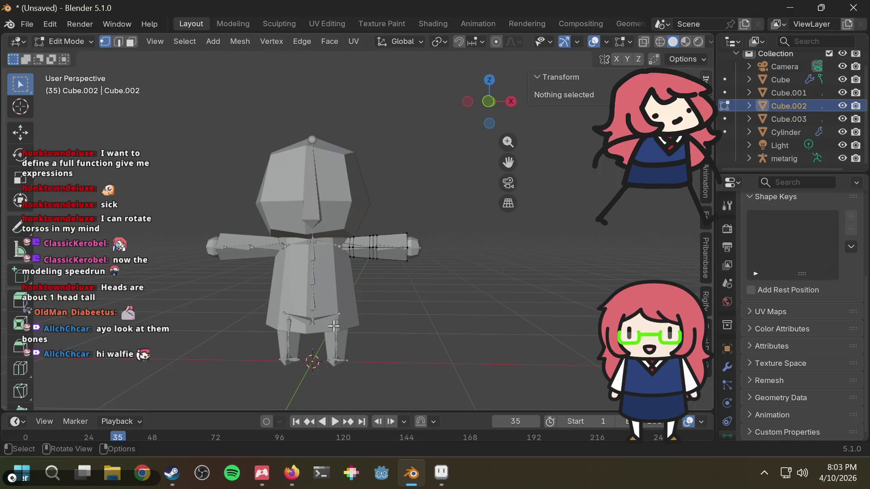
Return to Object Mode, select the leg mesh Cube.001 and enter Edit Mode
click(58, 40)
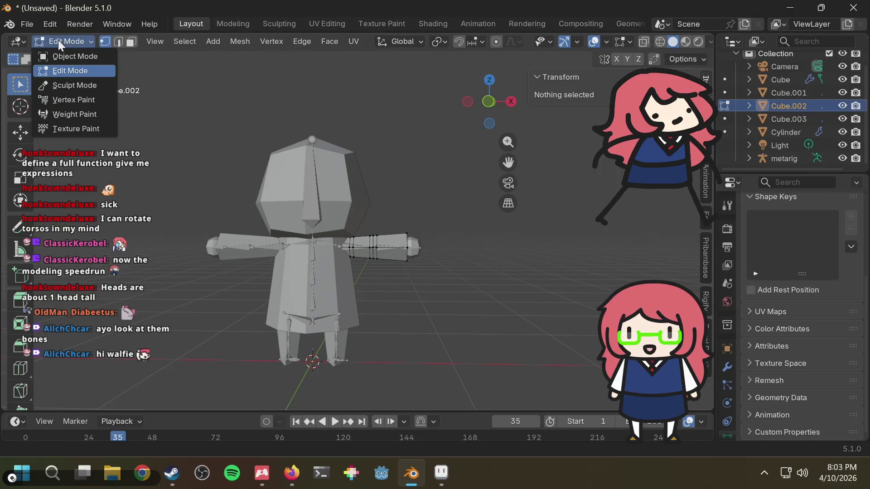
click(70, 56)
click(339, 343)
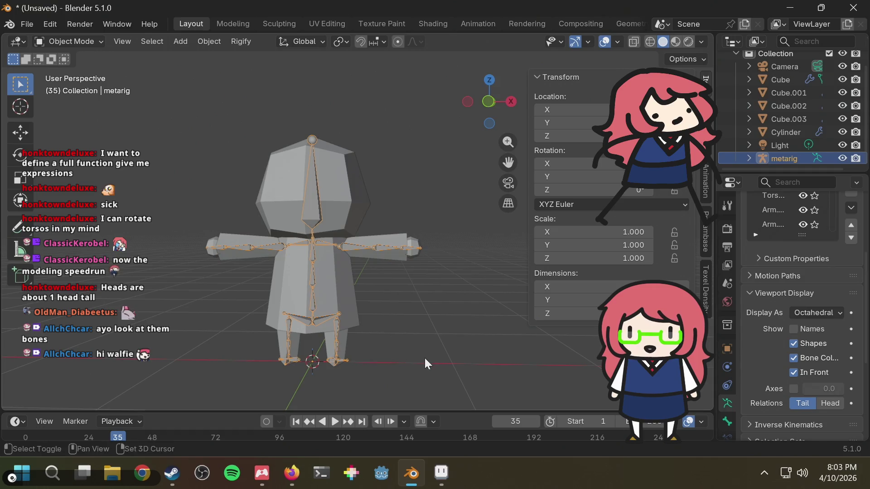
shift+middle_drag(425, 358, 396, 319)
click(338, 326)
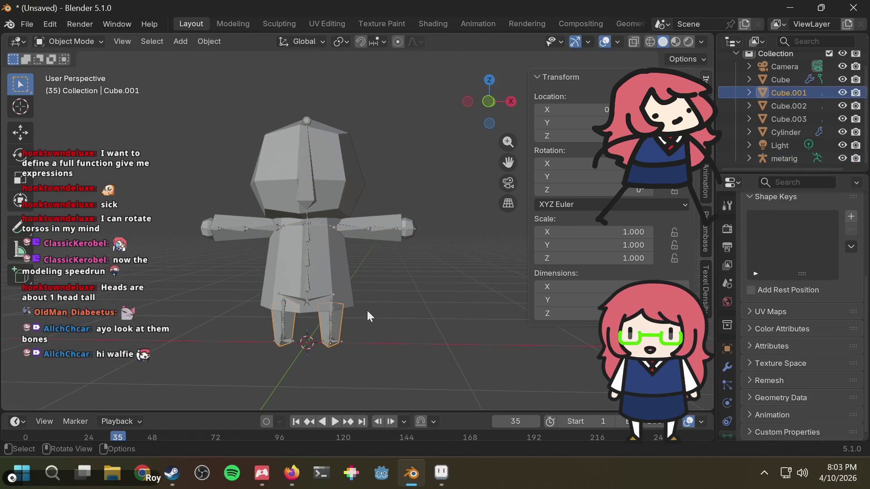
key(Tab)
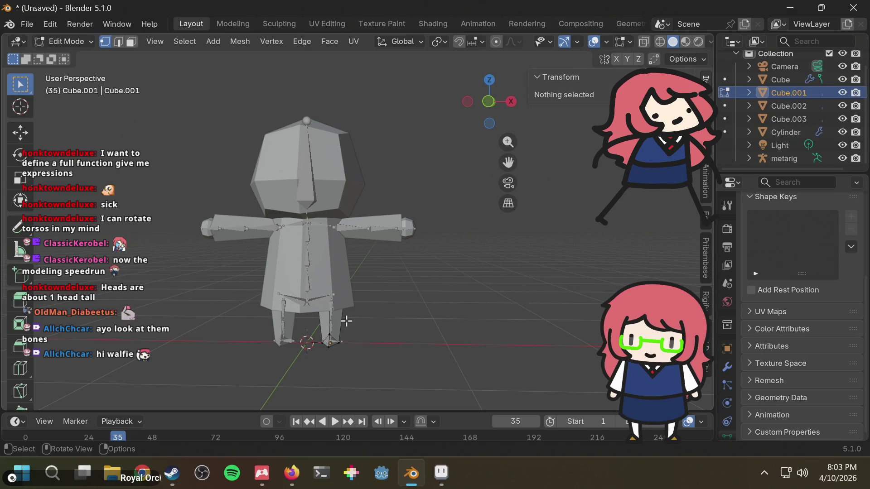
Cut a single edge loop across the leg near the knee
key(ctrl+r)
click(334, 327)
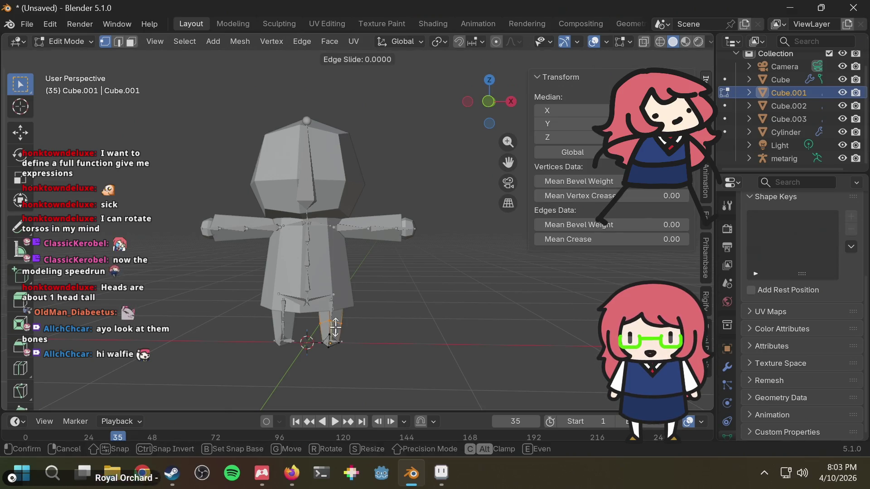
click(335, 328)
scroll(375, 334, up, 3)
middle_drag(388, 342, 357, 346)
scroll(422, 249, up, 3)
mouse_move(421, 249)
shift+middle_down()
mouse_move(402, 305)
mouse_move(388, 271)
mouse_move(402, 277)
mouse_move(388, 292)
mouse_move(429, 284)
mouse_move(417, 272)
mouse_move(437, 272)
shift+middle_up()
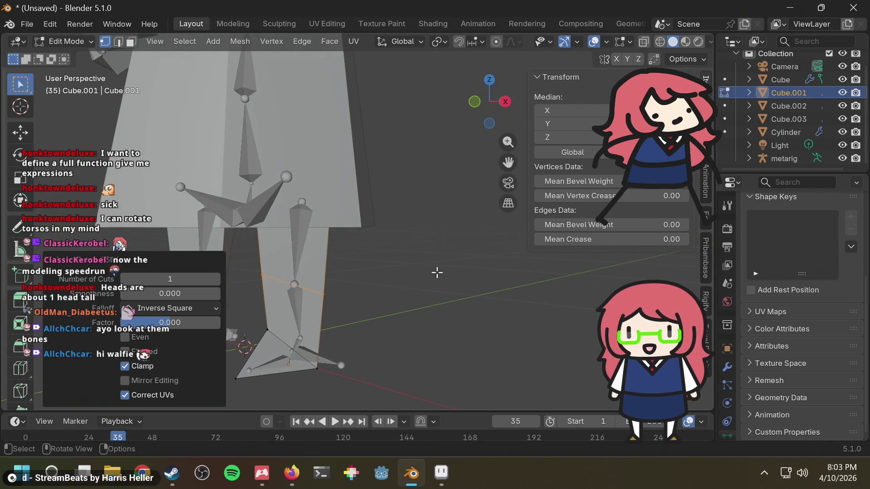
key(ctrl+z)
In Object Mode, apply All Transforms to the leg mesh via the F3 search
click(92, 45)
click(68, 57)
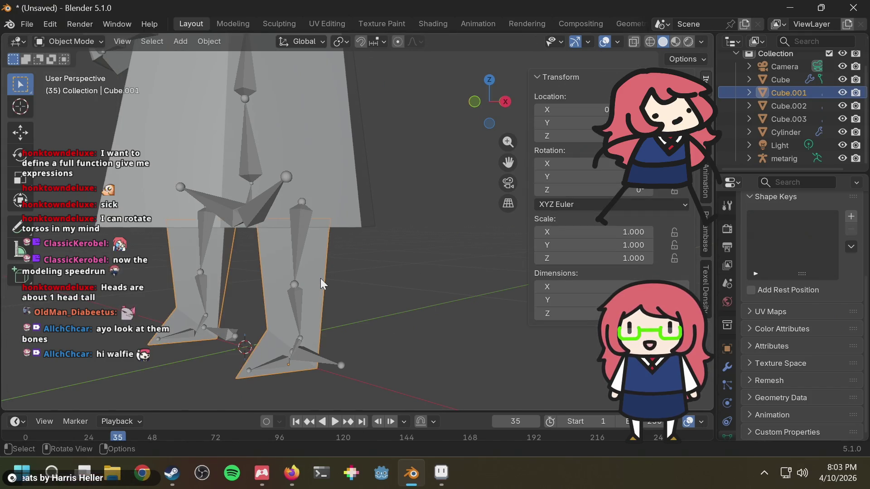
key(F3)
text(app)
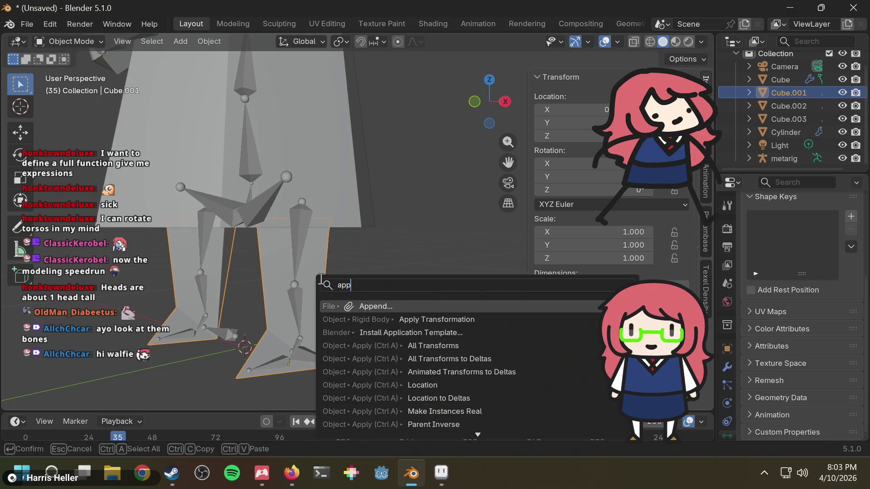
text(ly)
key(Down)
key(Return)
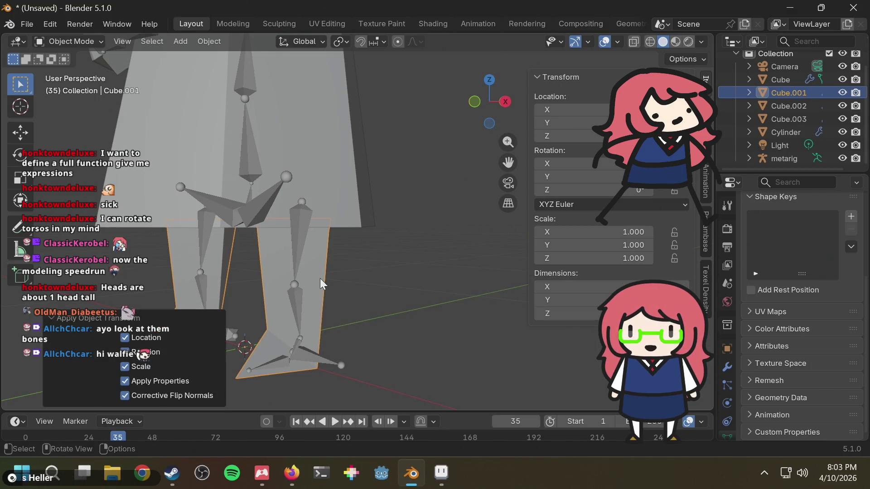
In Edit Mode, add a centred loop cut at the other leg's knee
click(463, 266)
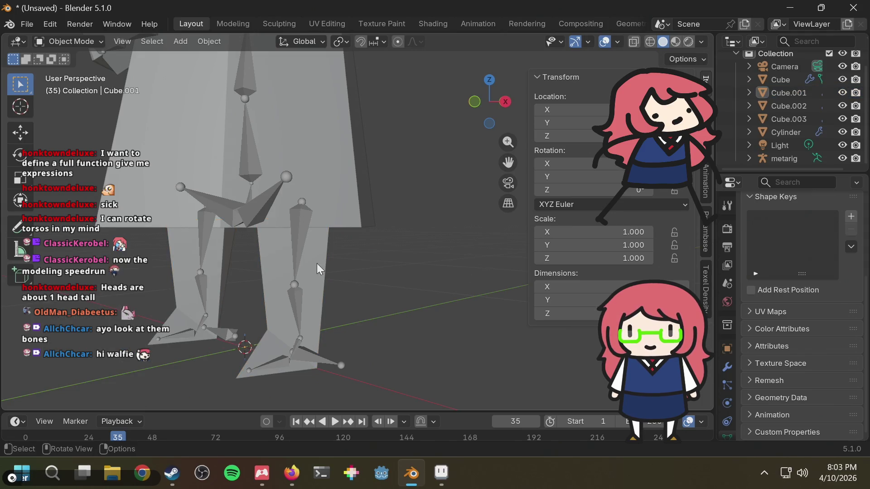
key(Tab)
middle_drag(490, 264, 404, 264)
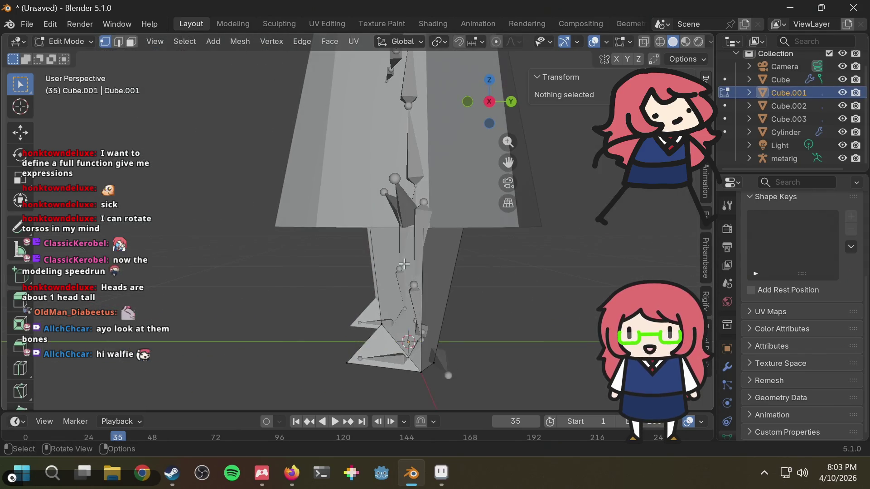
middle_drag(464, 271, 507, 266)
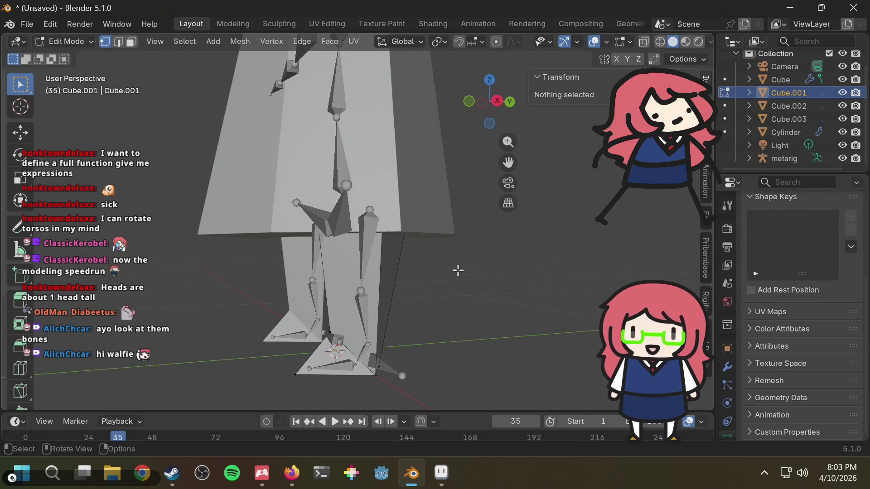
key(ctrl+r)
click(373, 289)
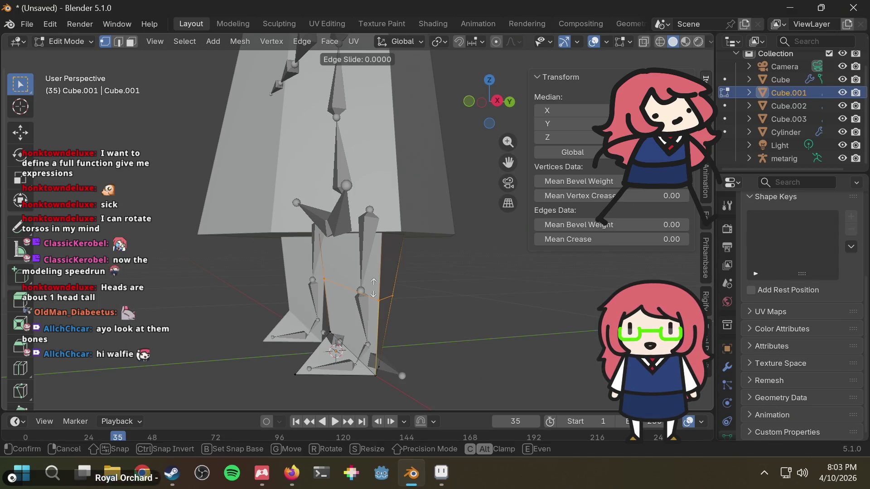
right_click(373, 289)
text(s0)
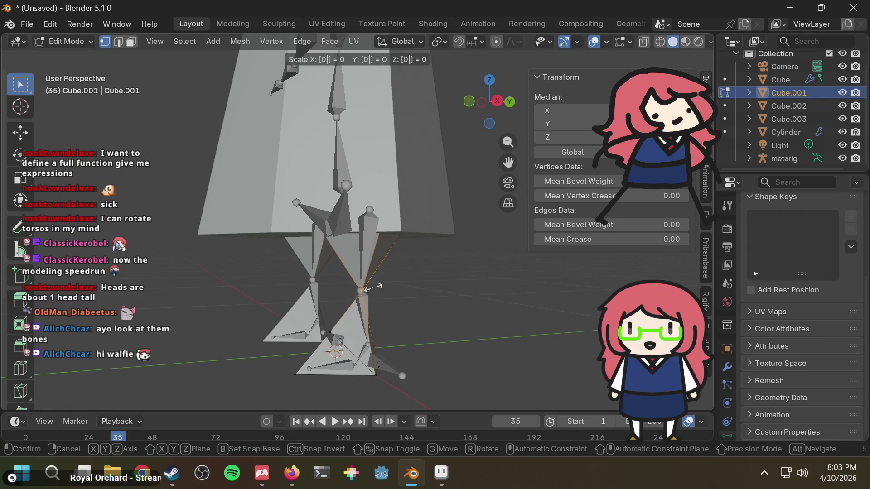
key(Escape)
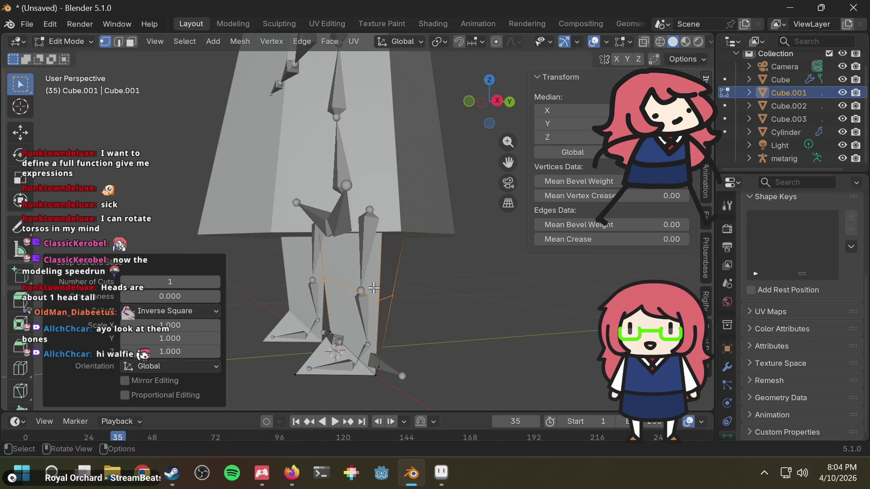
key(alt+Tab)
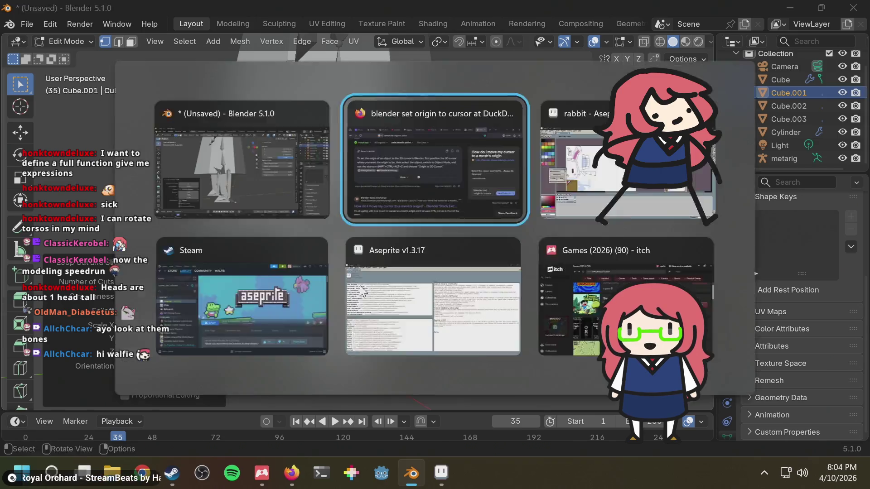
Search the web for 'blender loop cut straight'
key(ctrl+l)
text(blend)
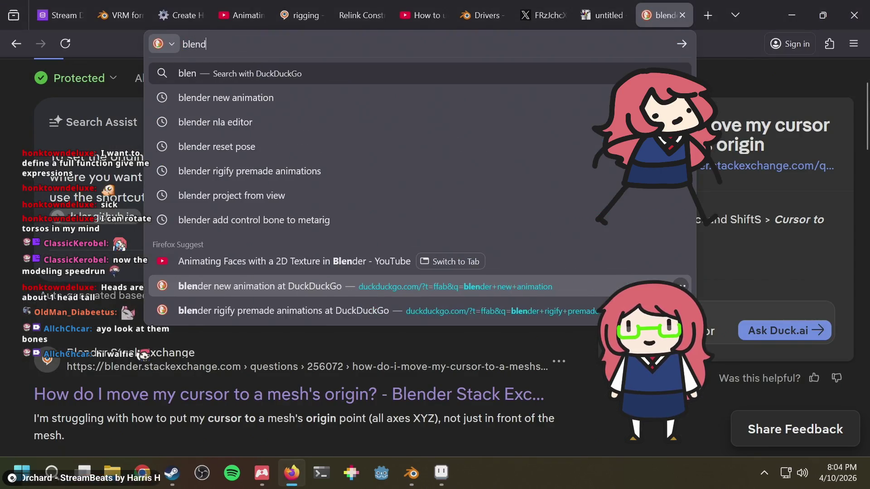
text(er loop cut st)
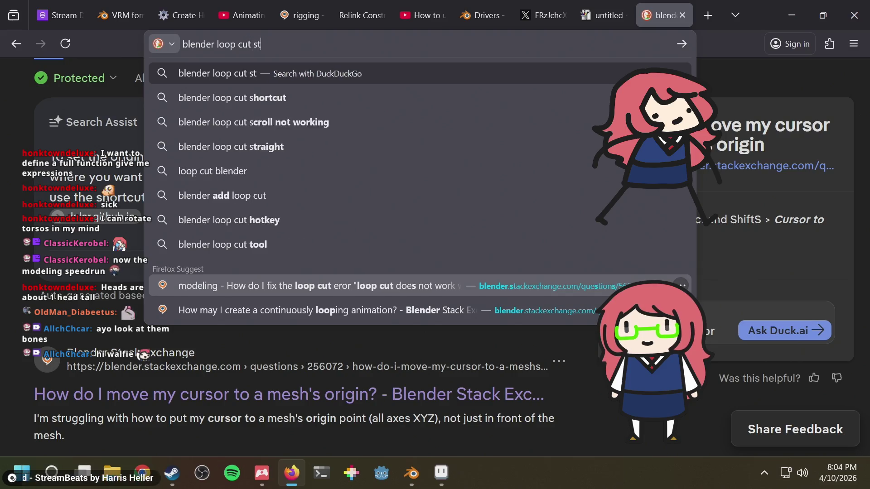
text(raight)
key(Return)
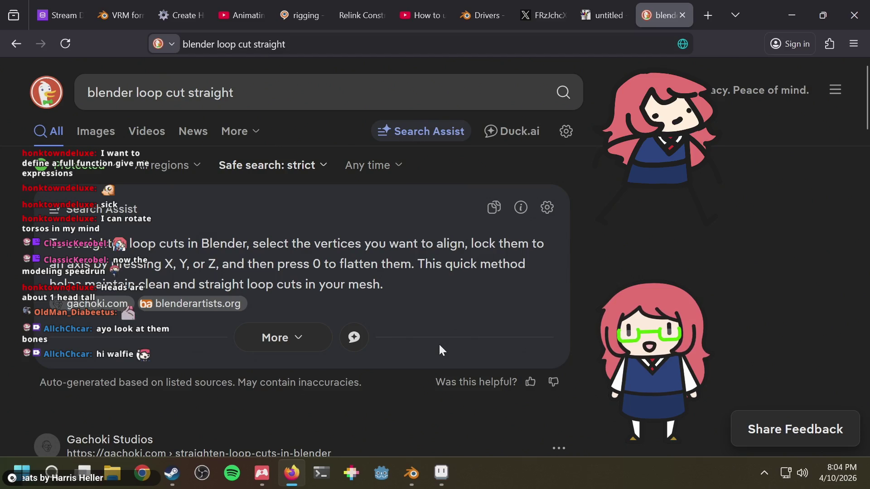
key(alt+Tab)
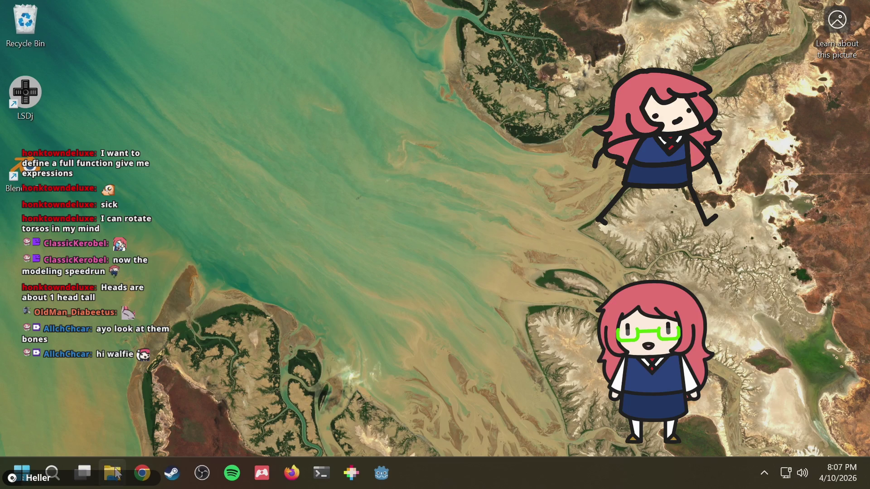
click(112, 473)
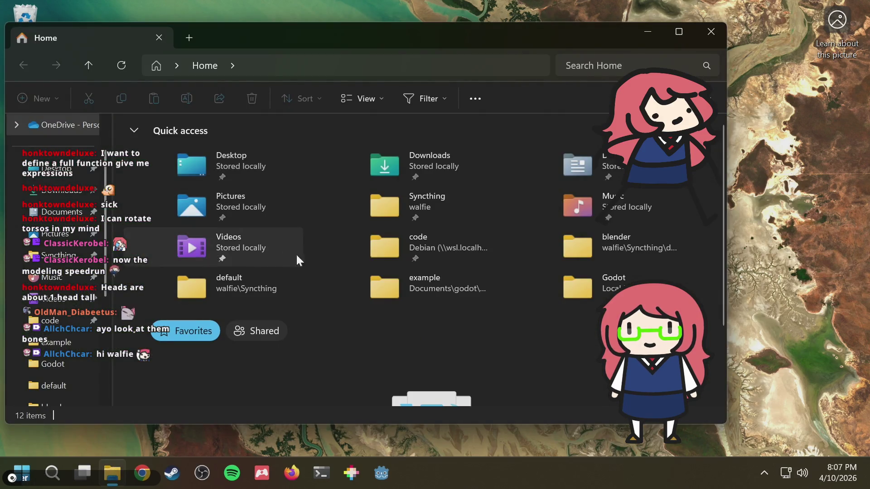
double_click(419, 210)
double_click(182, 165)
double_click(181, 164)
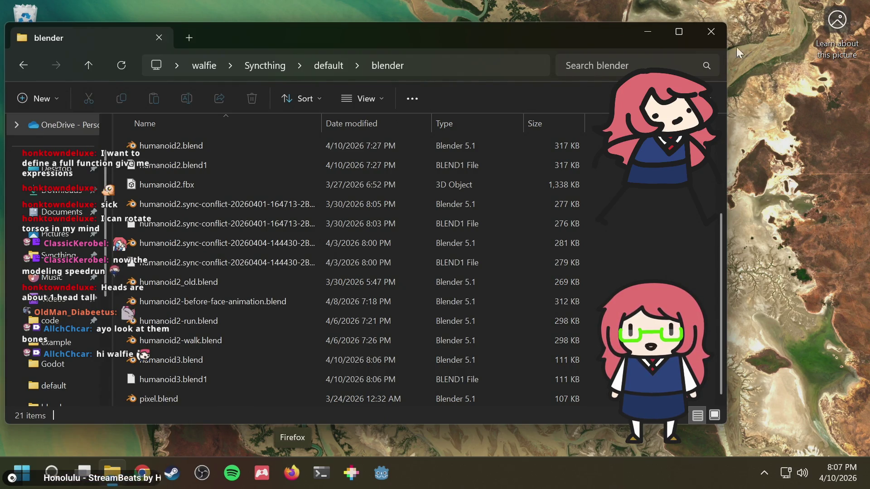
click(711, 31)
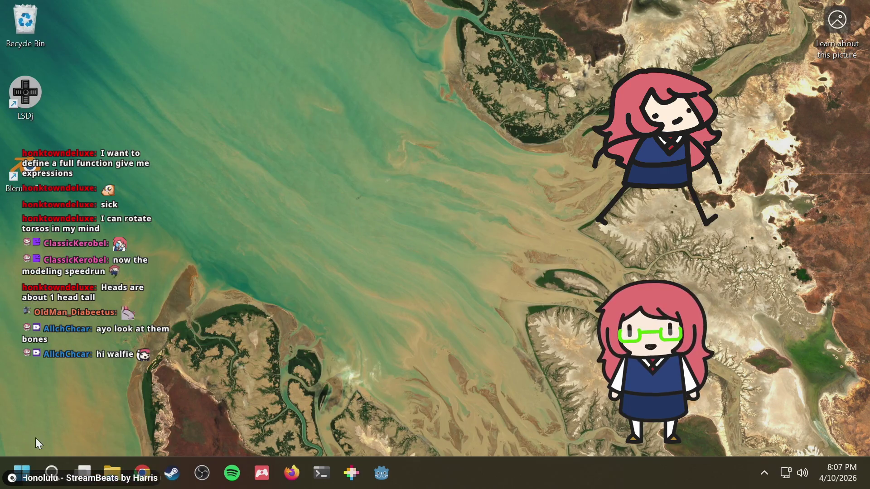
Shut down Windows from the Start menu's power options
click(14, 463)
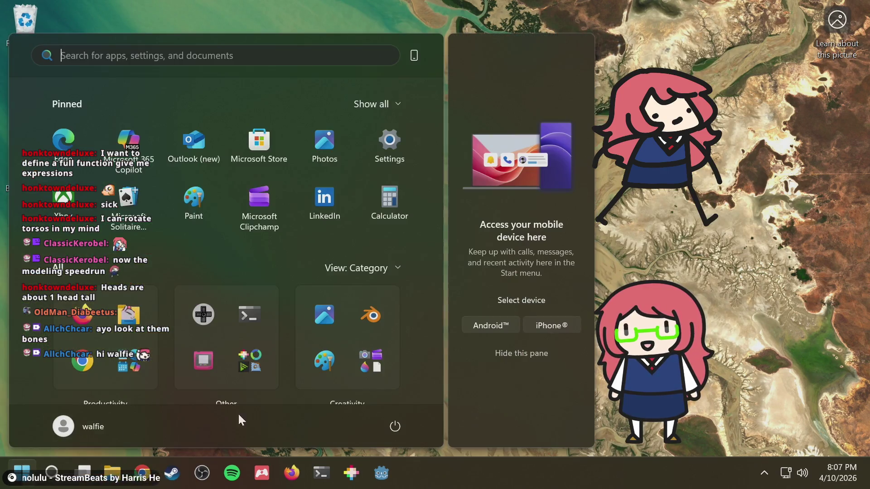
click(392, 426)
click(392, 378)
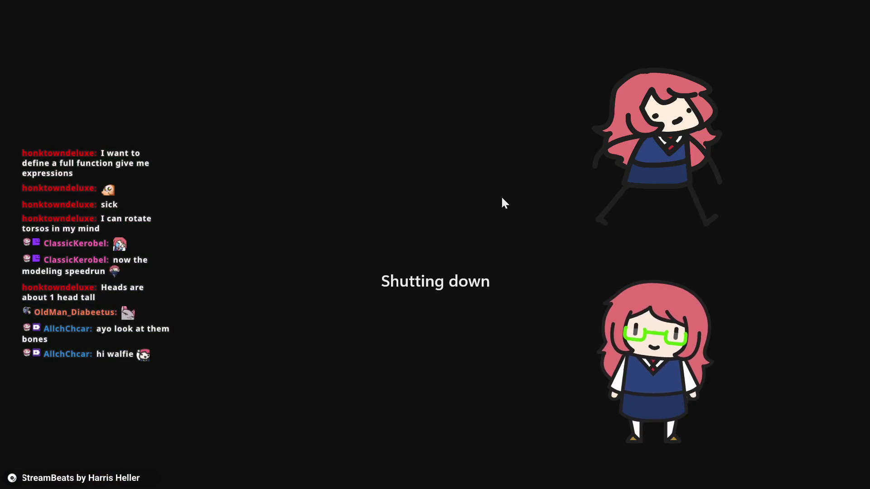